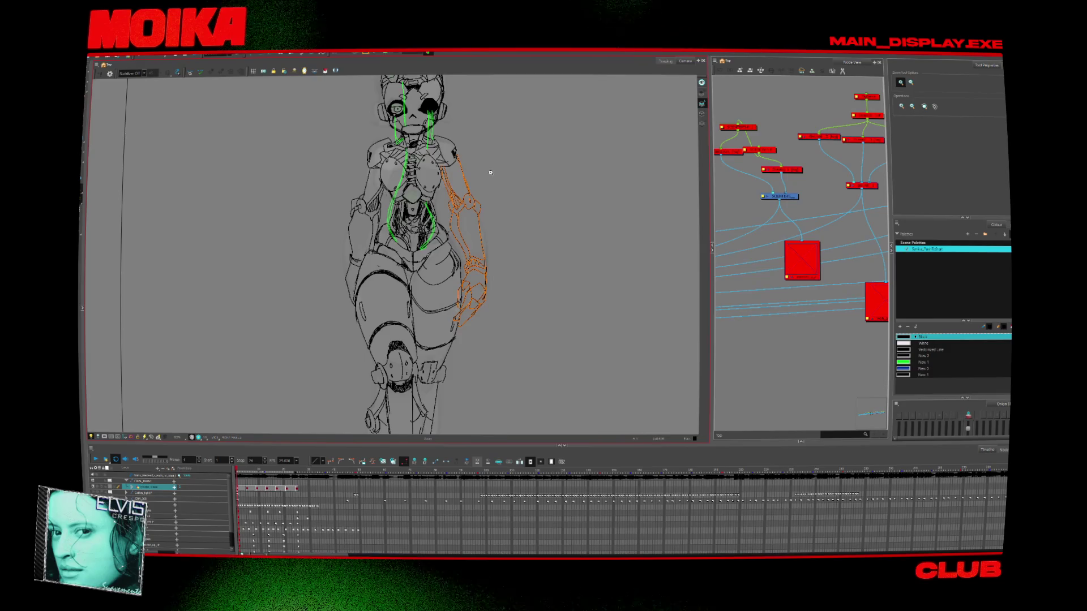
Zoom out to fit the camera frame and show the faded colour reference layer of the robot character
{"action": "scroll", "coordinate": [501, 191], "scroll_direction": "down", "scroll_amount": 2}
{"action": "scroll", "coordinate": [502, 194], "scroll_direction": "down", "scroll_amount": 2}
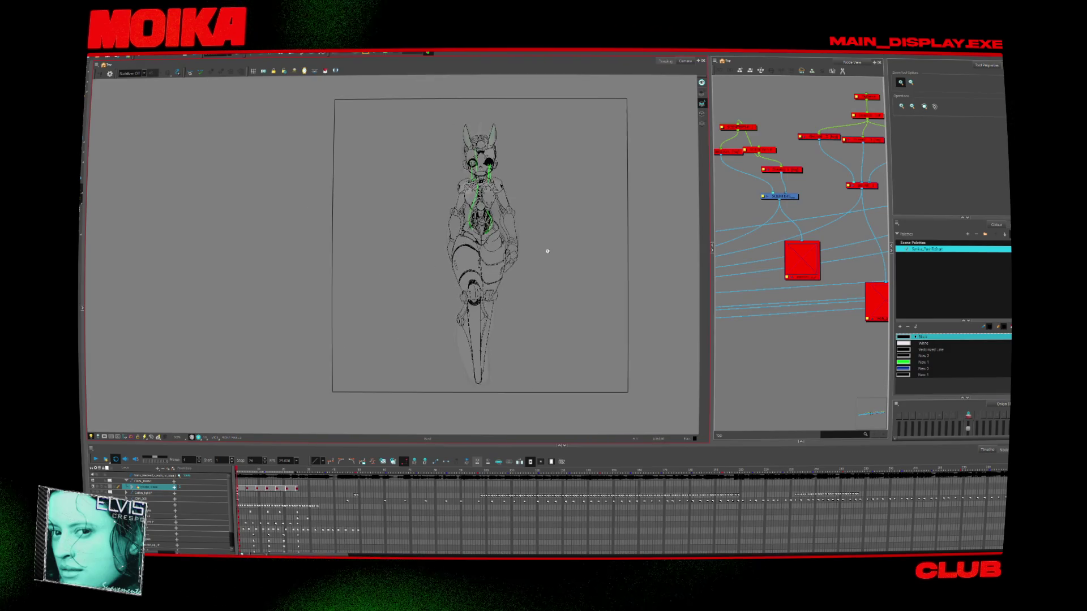
{"action": "scroll", "coordinate": [518, 279], "scroll_direction": "up", "scroll_amount": 1}
{"action": "scroll", "coordinate": [512, 284], "scroll_direction": "down", "scroll_amount": 1}
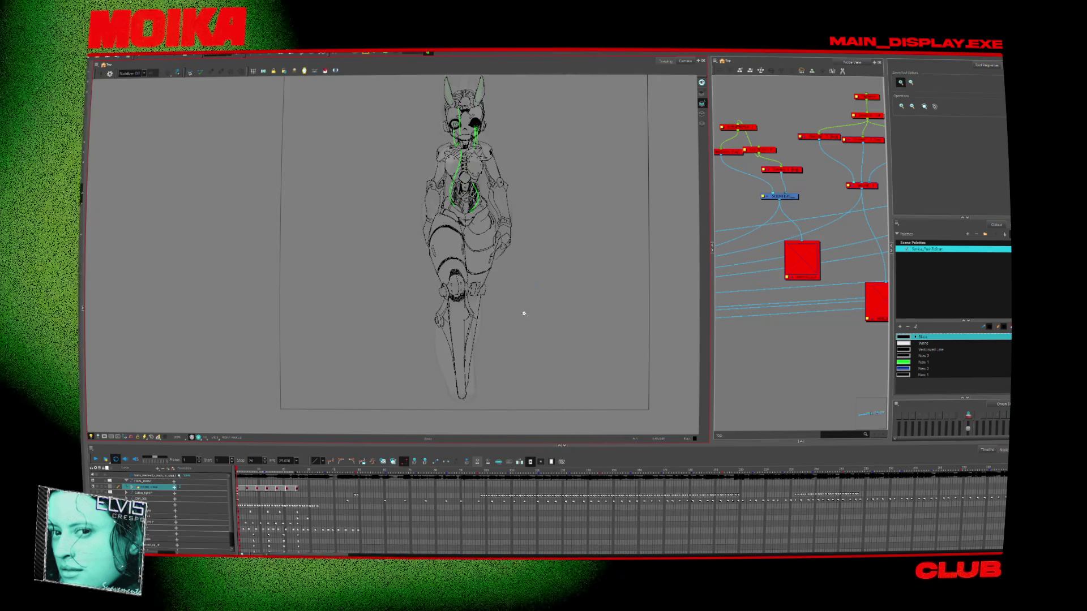
{"action": "scroll", "coordinate": [515, 317], "scroll_direction": "up", "scroll_amount": 3}
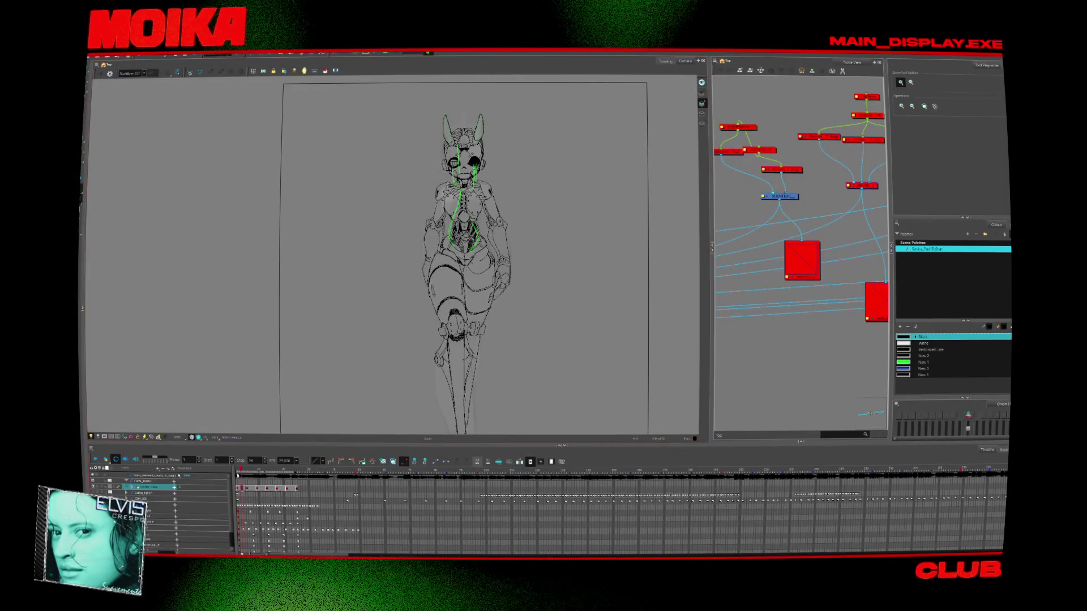
{"action": "left_click", "coordinate": [165, 474]}
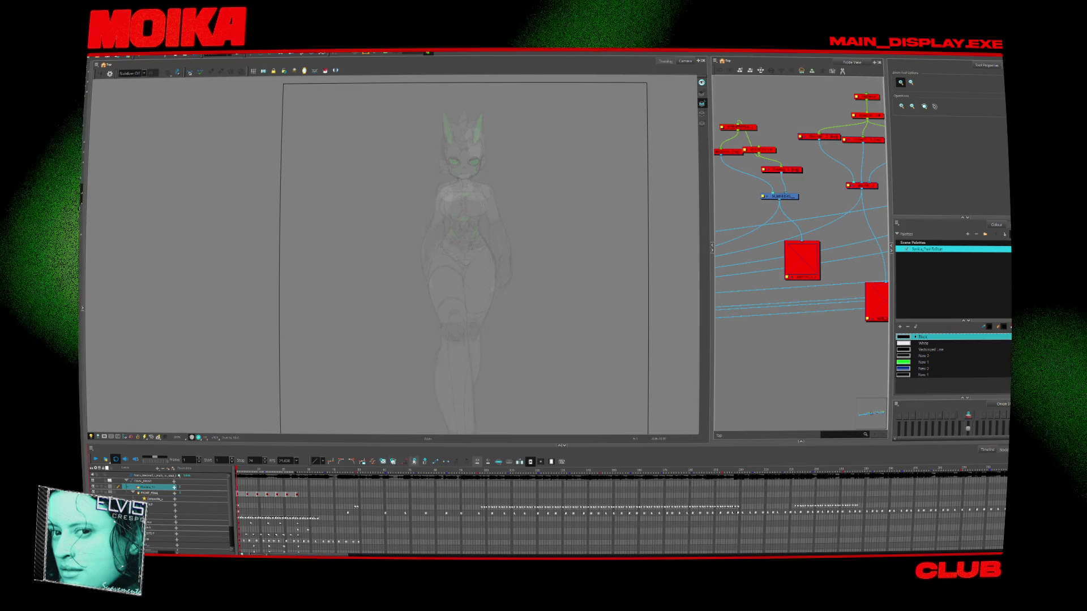
Select the FRONT_FINAL line art layer and try dragging the figure left, then undo it
{"action": "left_click", "coordinate": [239, 488]}
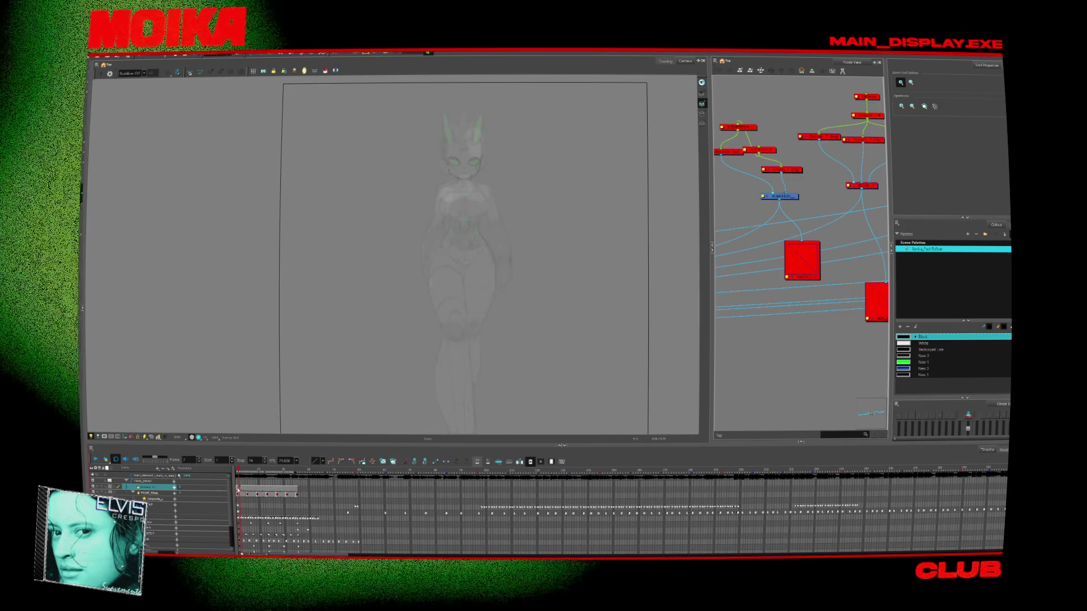
{"action": "left_click", "coordinate": [150, 493]}
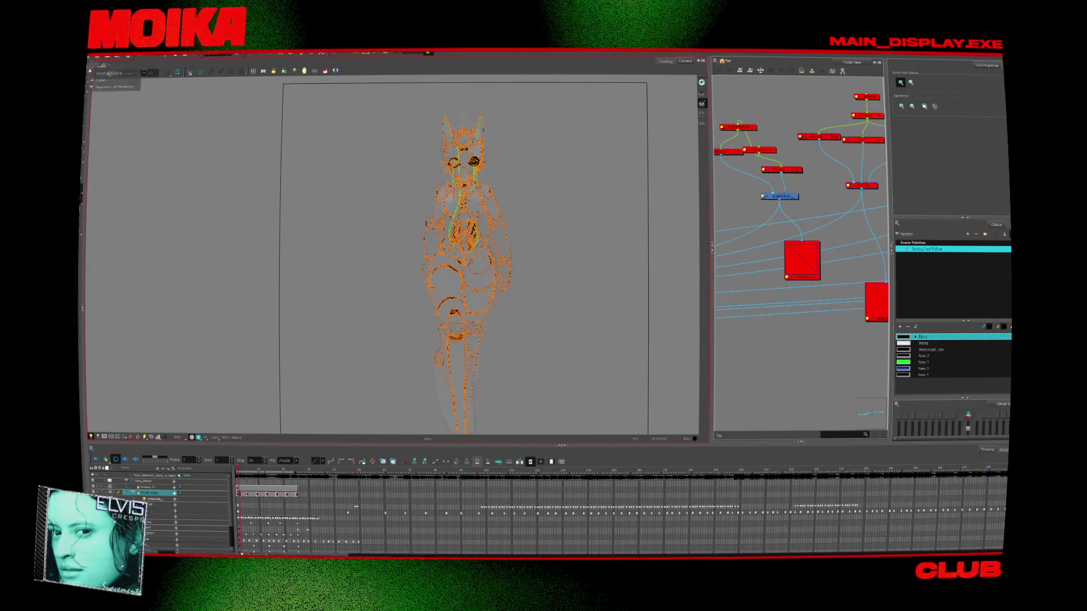
{"action": "key", "text": "alt+s"}
{"action": "left_click_drag", "start_coordinate": [471, 281], "coordinate": [321, 292]}
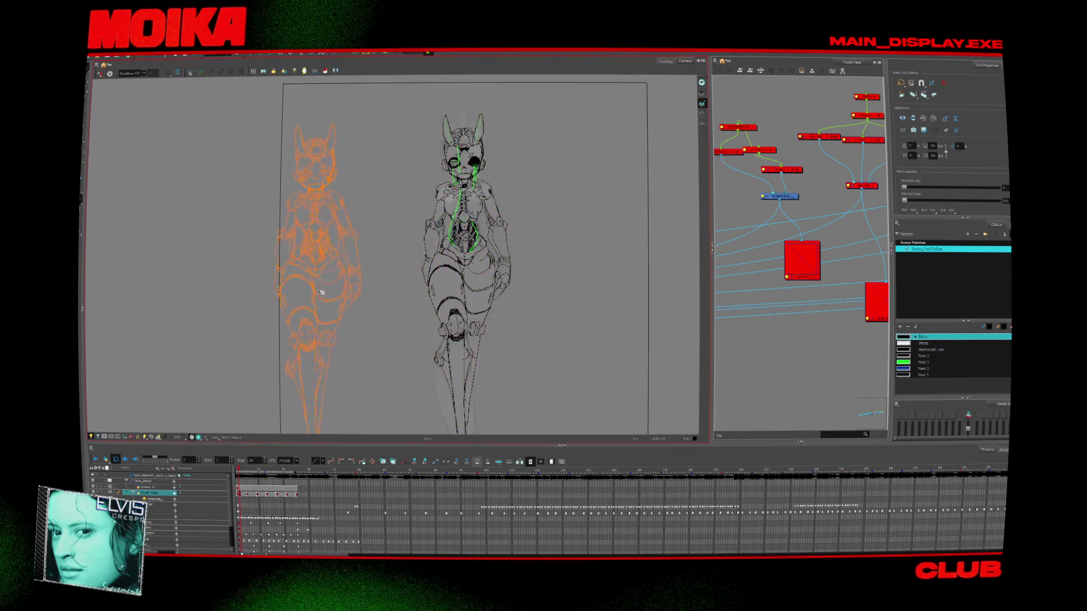
{"action": "key", "text": "ctrl+z"}
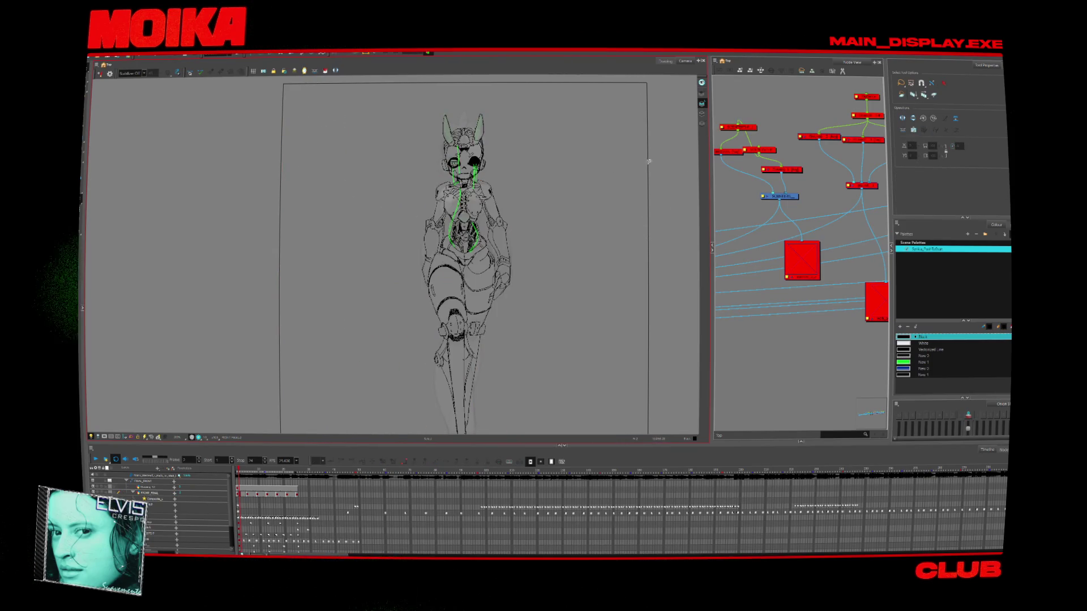
On frame 4, select all FRONT_FINAL strokes, nudge the line art left, and deselect
{"action": "left_click", "coordinate": [243, 486]}
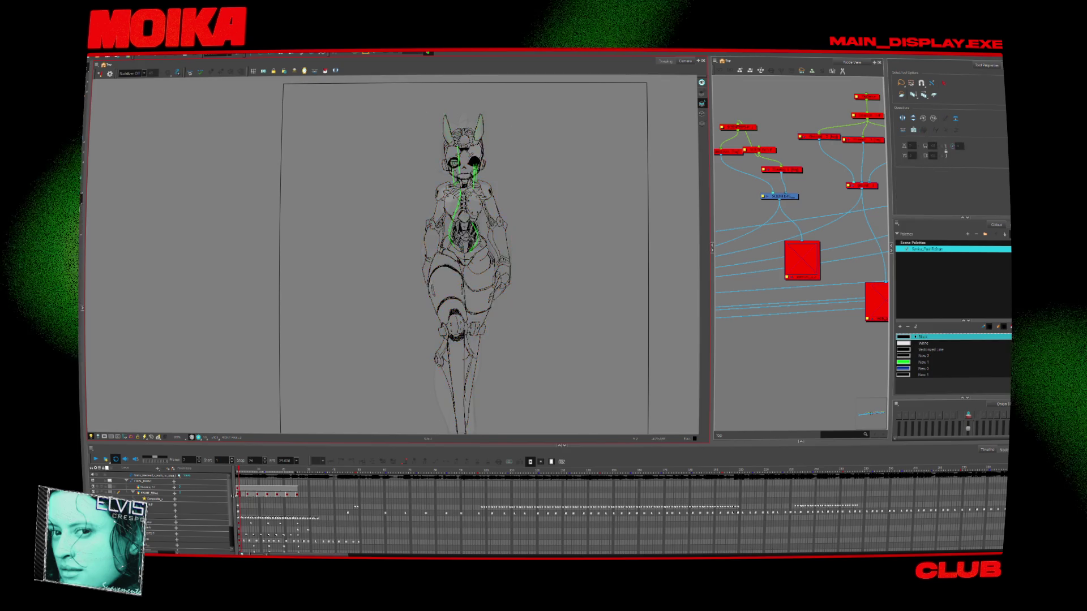
{"action": "left_click", "coordinate": [239, 493]}
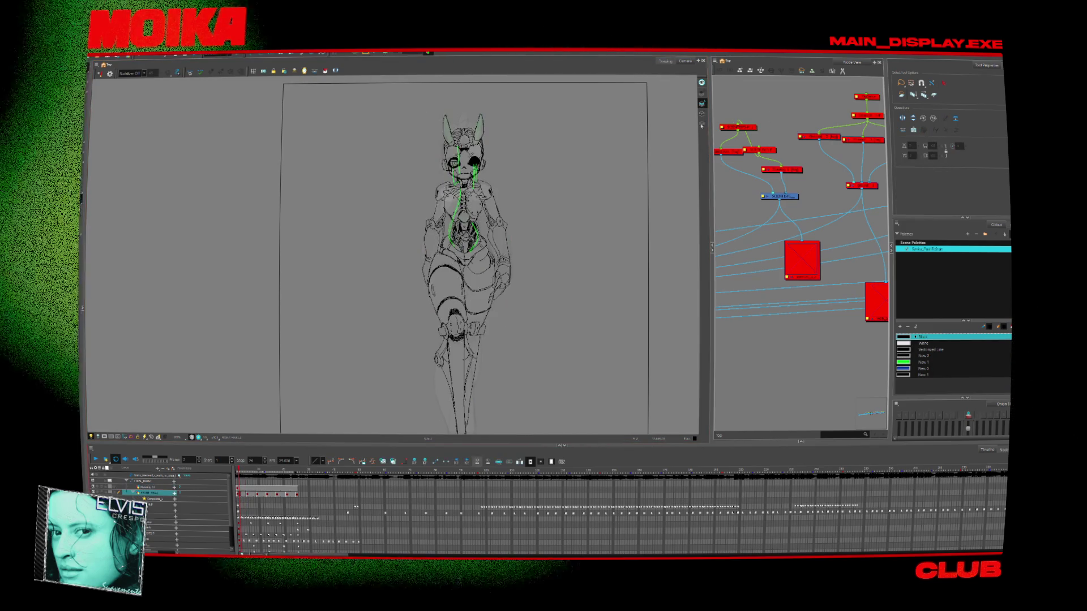
{"action": "key", "text": "ctrl+a"}
{"action": "key", "text": "Left"}
{"action": "key", "text": "Left"}
{"action": "key", "text": "Left"}
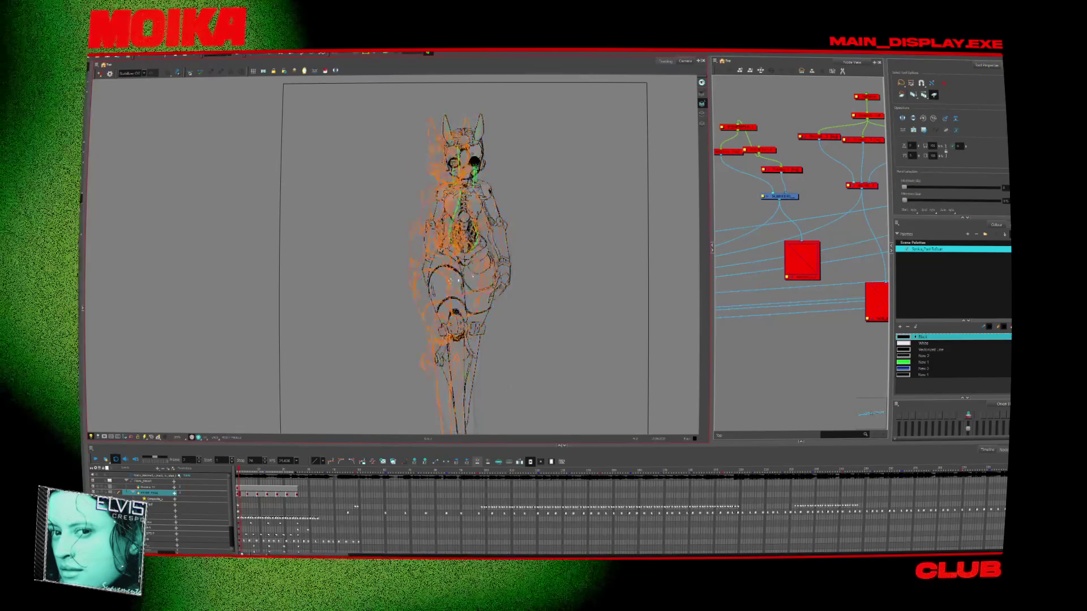
{"action": "left_click", "coordinate": [531, 262]}
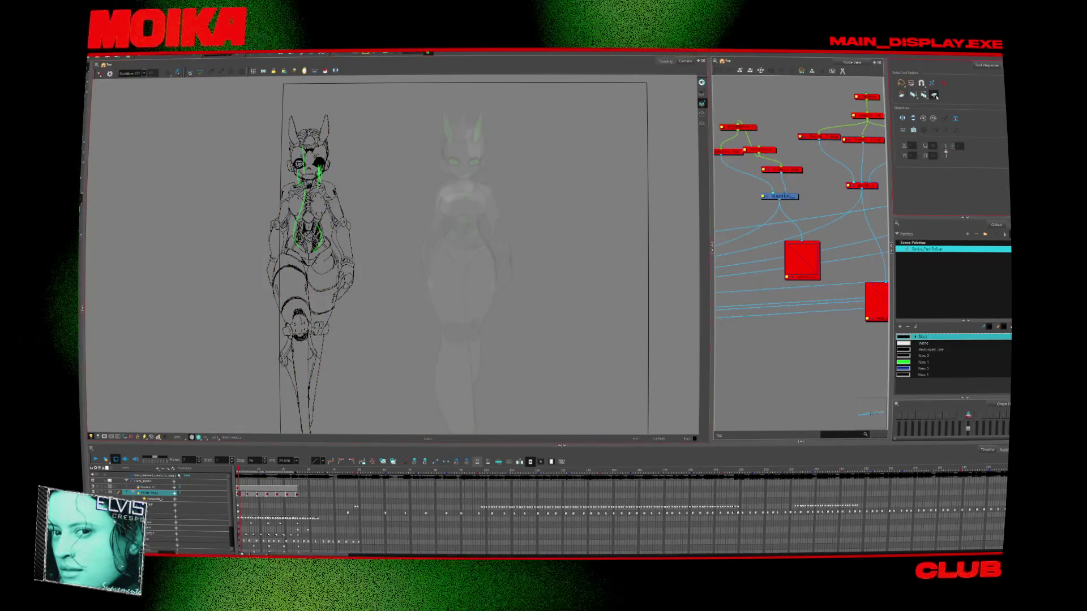
{"action": "left_click_drag", "start_coordinate": [482, 307], "coordinate": [539, 217]}
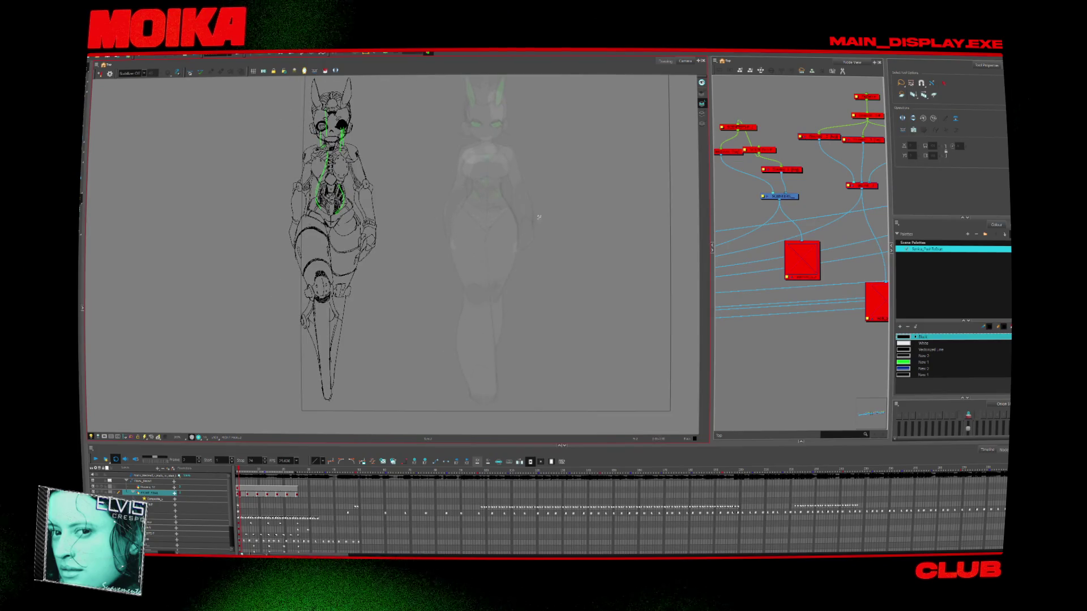
{"action": "left_click_drag", "start_coordinate": [431, 262], "coordinate": [419, 339]}
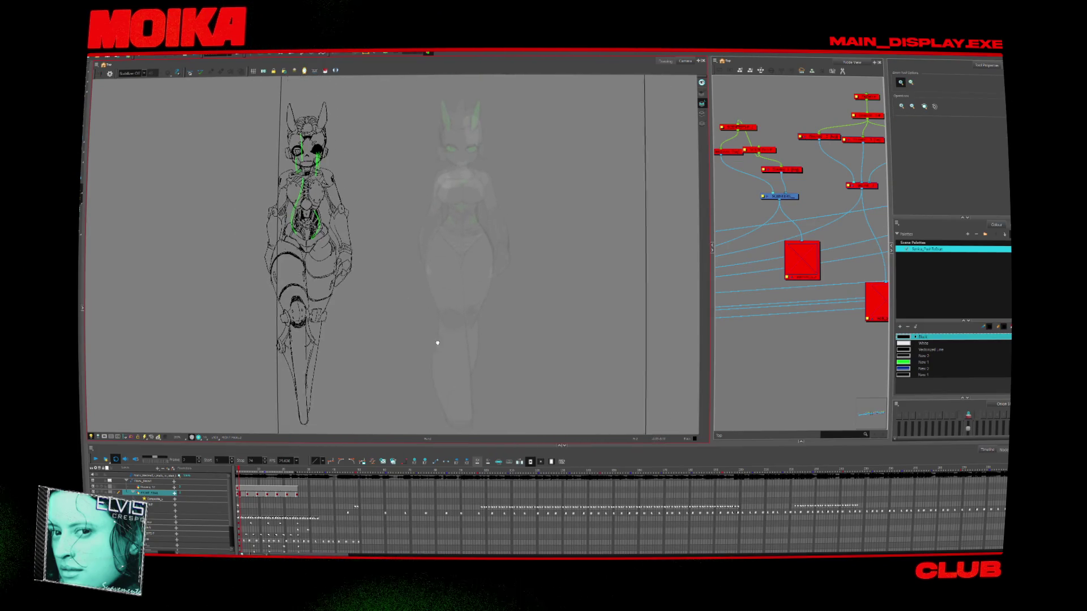
{"action": "key", "text": "alt+b"}
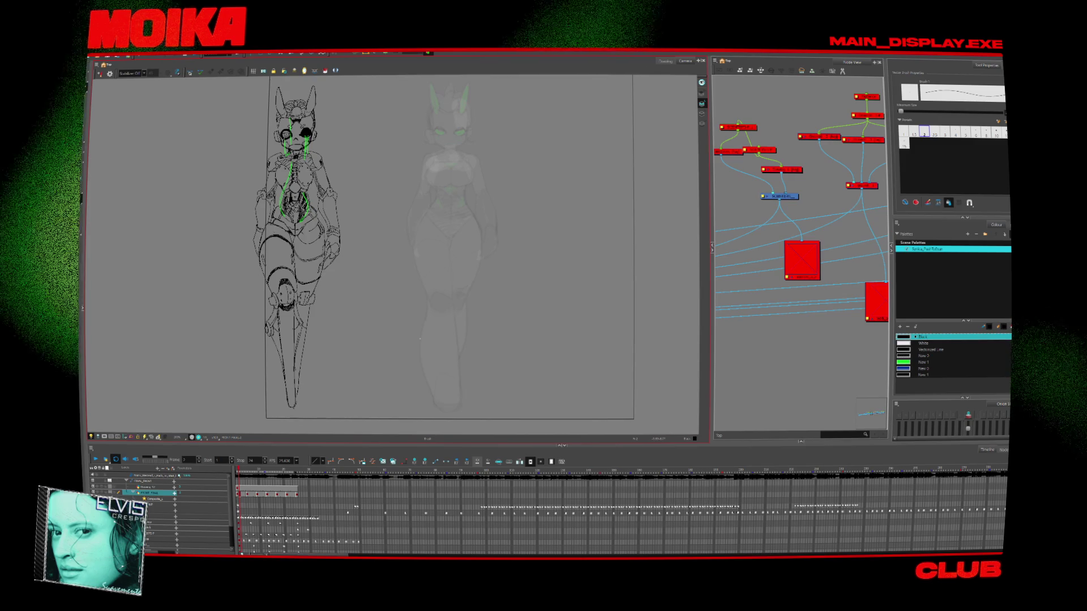
Add a new colour swatch to the palette with a pink shade
{"action": "scroll", "coordinate": [454, 286], "scroll_direction": "up", "scroll_amount": 1}
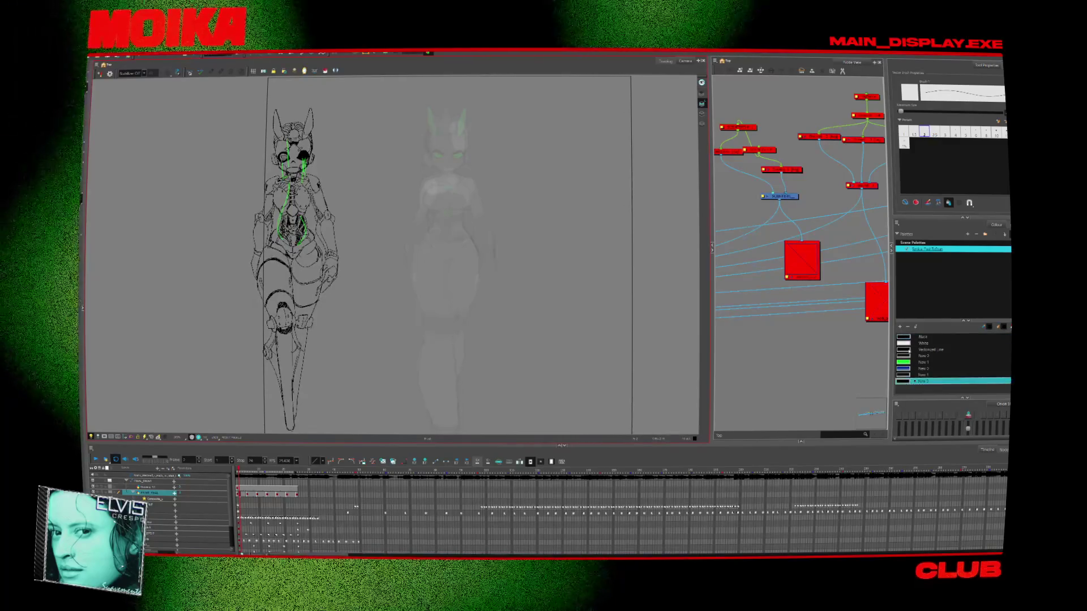
{"action": "left_click", "coordinate": [900, 326]}
{"action": "double_click", "coordinate": [917, 381]}
{"action": "left_click", "coordinate": [559, 242]}
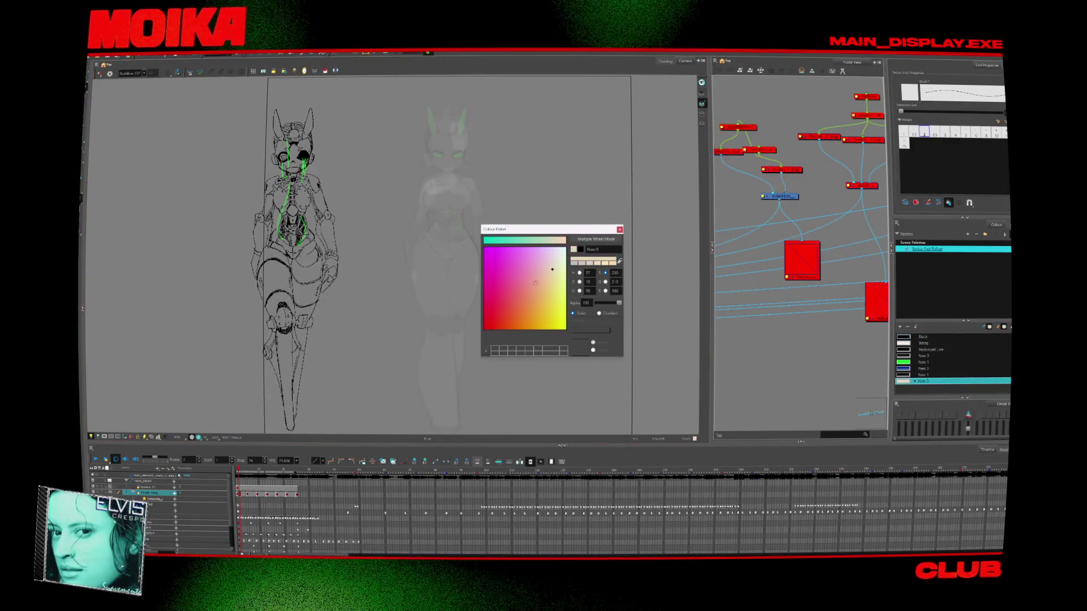
{"action": "left_click", "coordinate": [496, 288]}
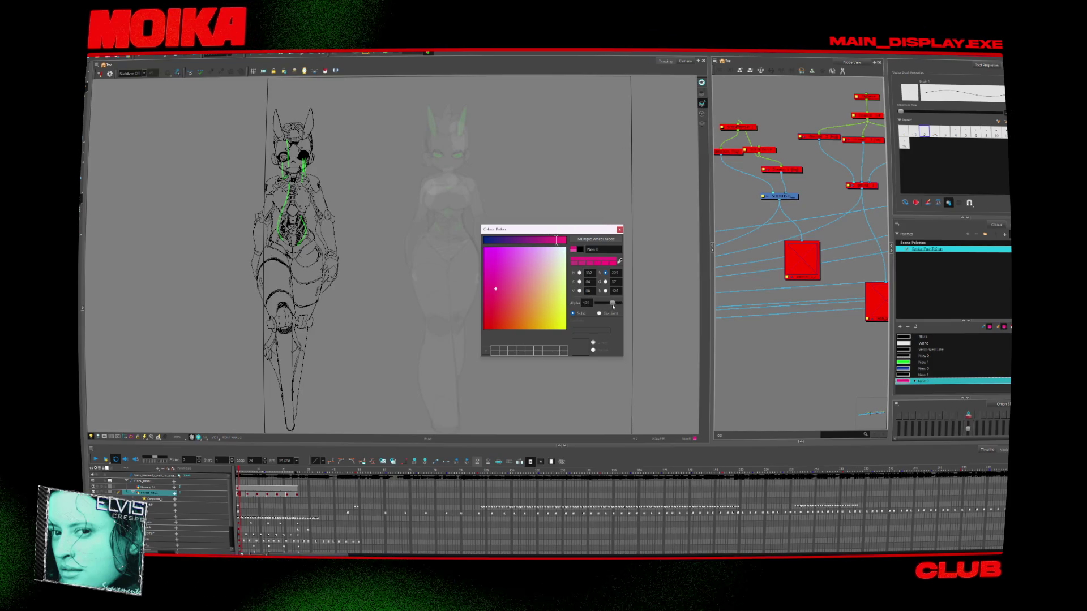
{"action": "left_click", "coordinate": [619, 230]}
Change the new swatch to blue, then play back and jump to frame 21
{"action": "scroll", "coordinate": [460, 205], "scroll_direction": "up", "scroll_amount": 1}
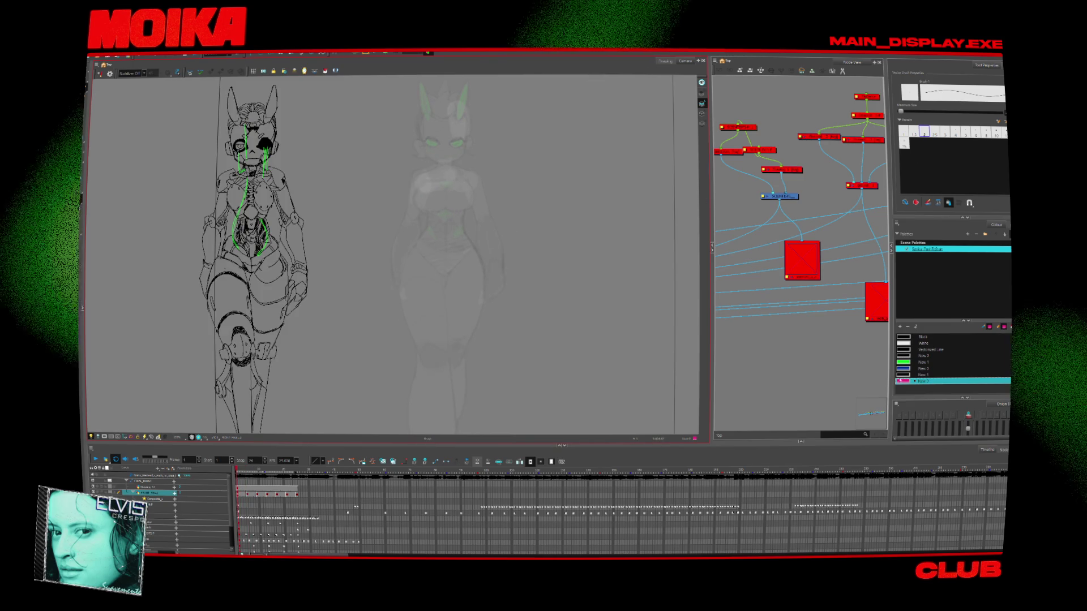
{"action": "double_click", "coordinate": [903, 381]}
{"action": "left_click", "coordinate": [545, 242]}
{"action": "left_click", "coordinate": [617, 228]}
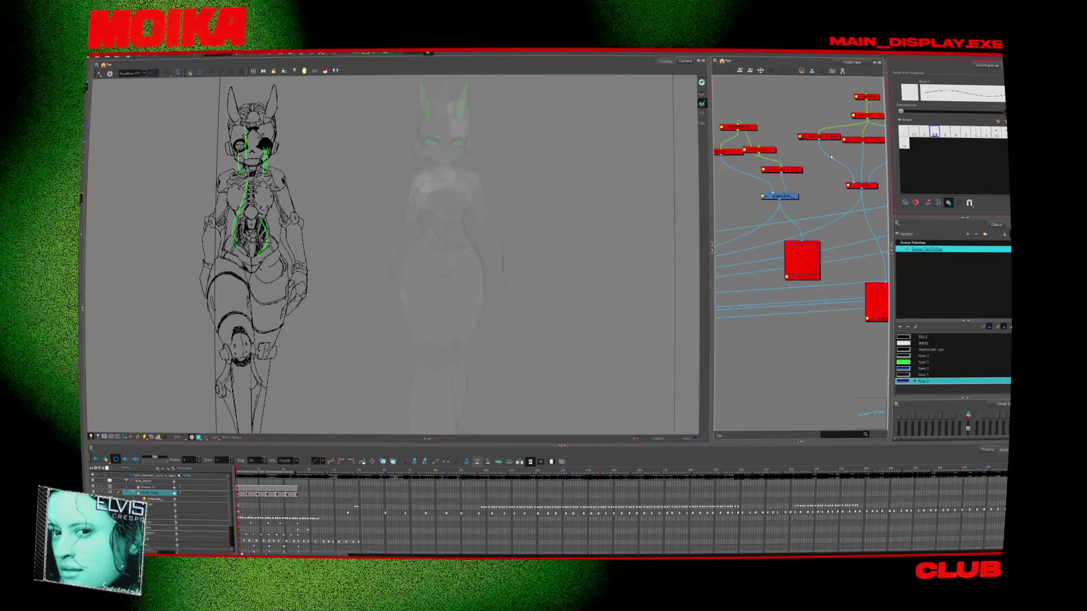
{"action": "key", "text": "Return"}
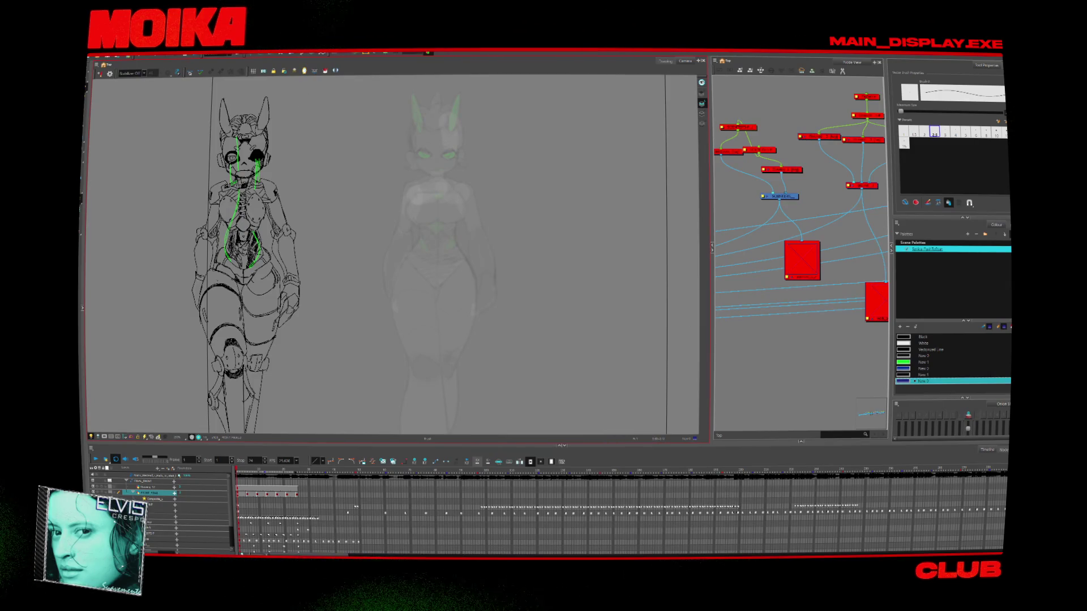
{"action": "left_click", "coordinate": [285, 475]}
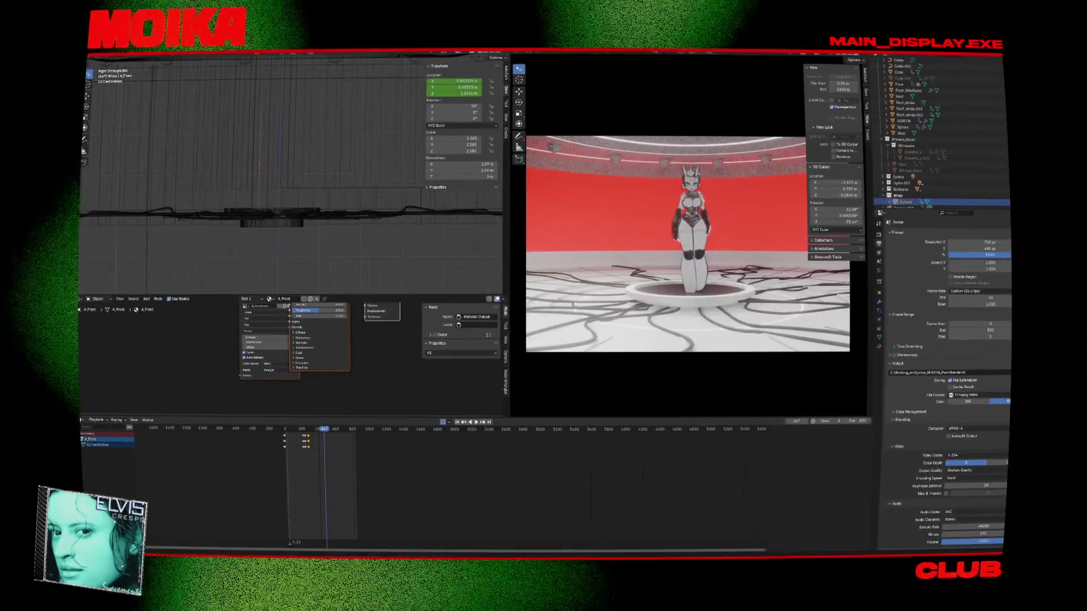
Play the Blender stage animation from frame 133, then from frame 49, and stop playback
{"action": "left_click", "coordinate": [296, 430]}
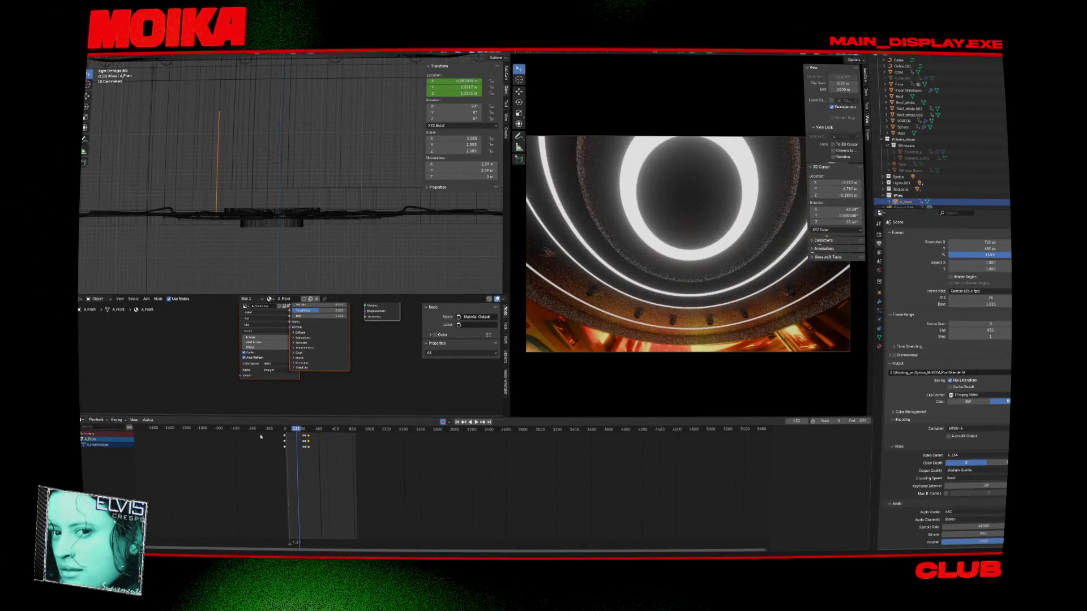
{"action": "key", "text": "space"}
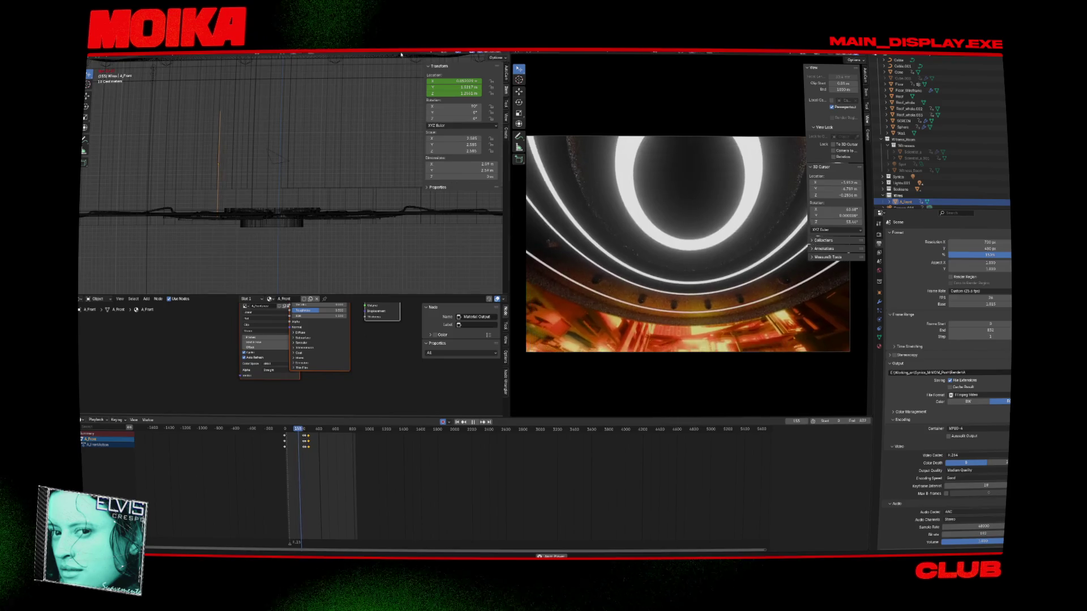
{"action": "left_click", "coordinate": [288, 430]}
{"action": "key", "text": "space"}
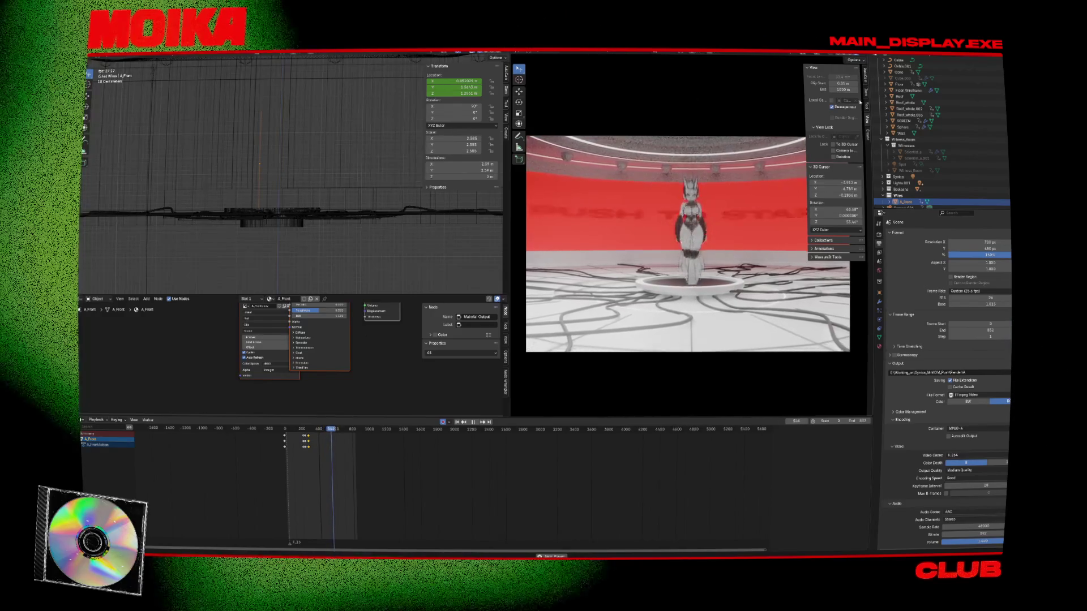
{"action": "key", "text": "Escape"}
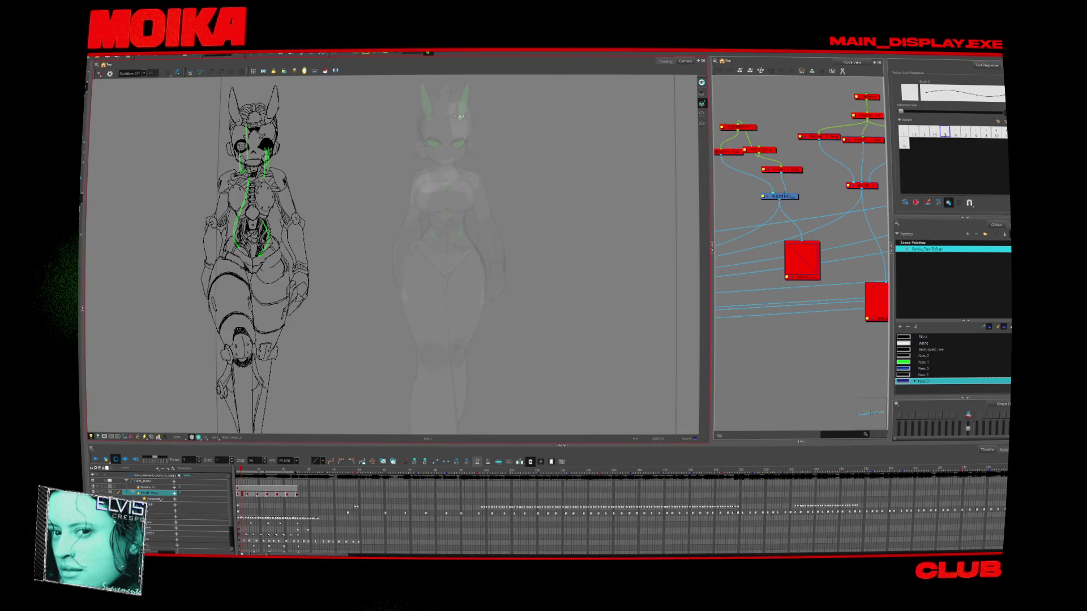
Sketch a blue head circle with a centre guide, then the shoulder line and forearm
{"action": "left_click_drag", "start_coordinate": [422, 136], "coordinate": [453, 169]}
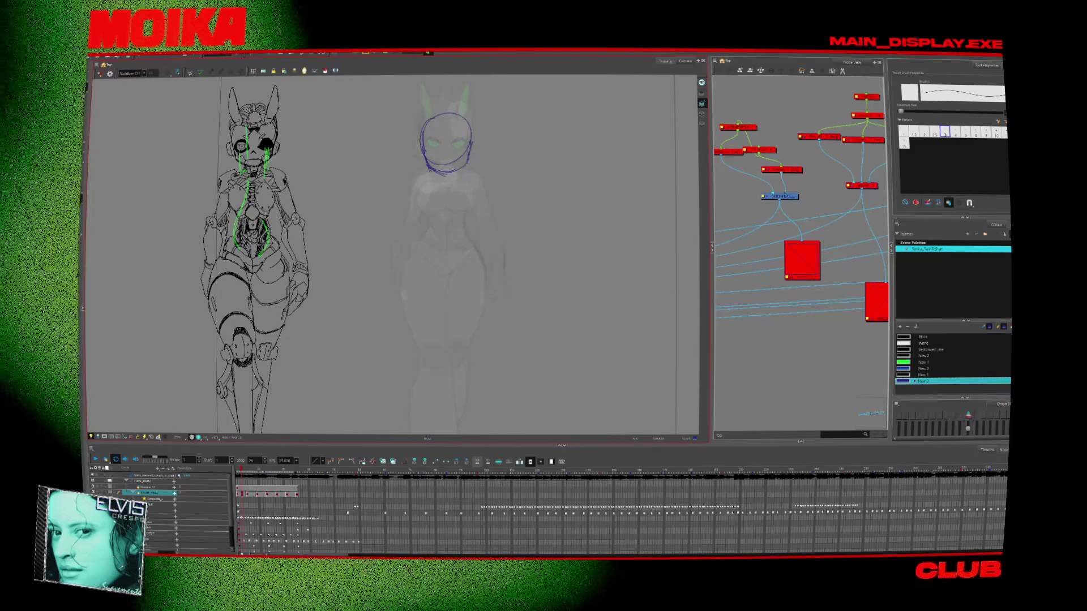
{"action": "left_click_drag", "start_coordinate": [448, 117], "coordinate": [447, 164]}
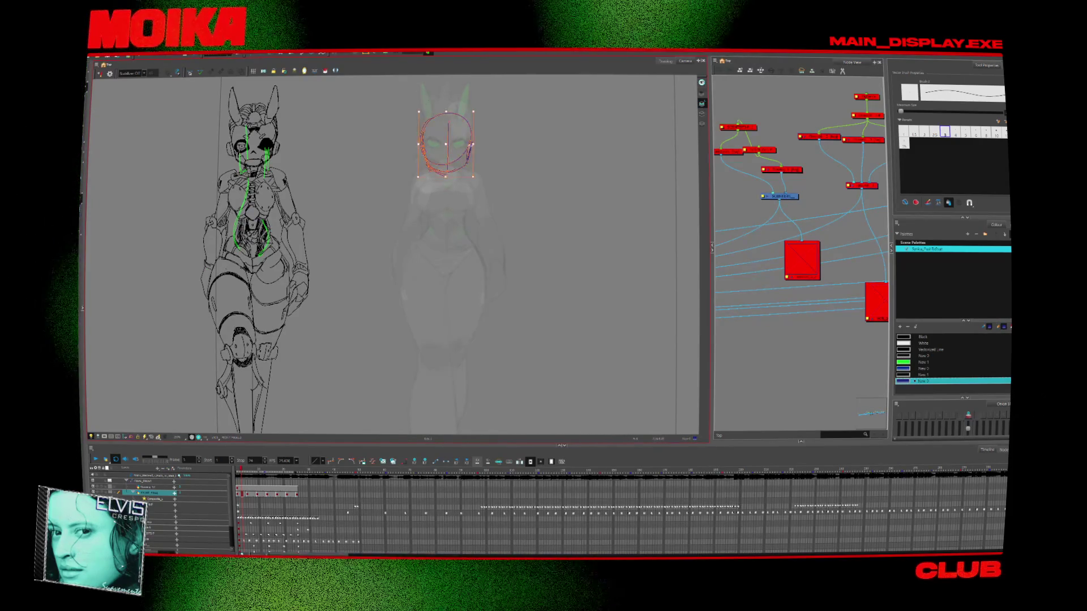
{"action": "left_click", "coordinate": [448, 152]}
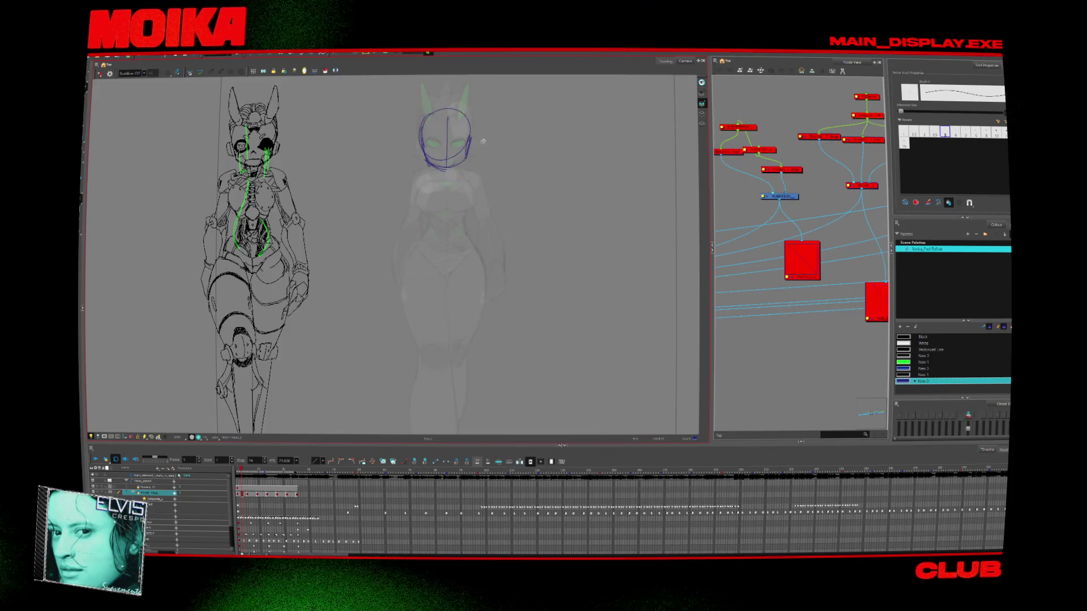
{"action": "left_click_drag", "start_coordinate": [483, 141], "coordinate": [476, 141]}
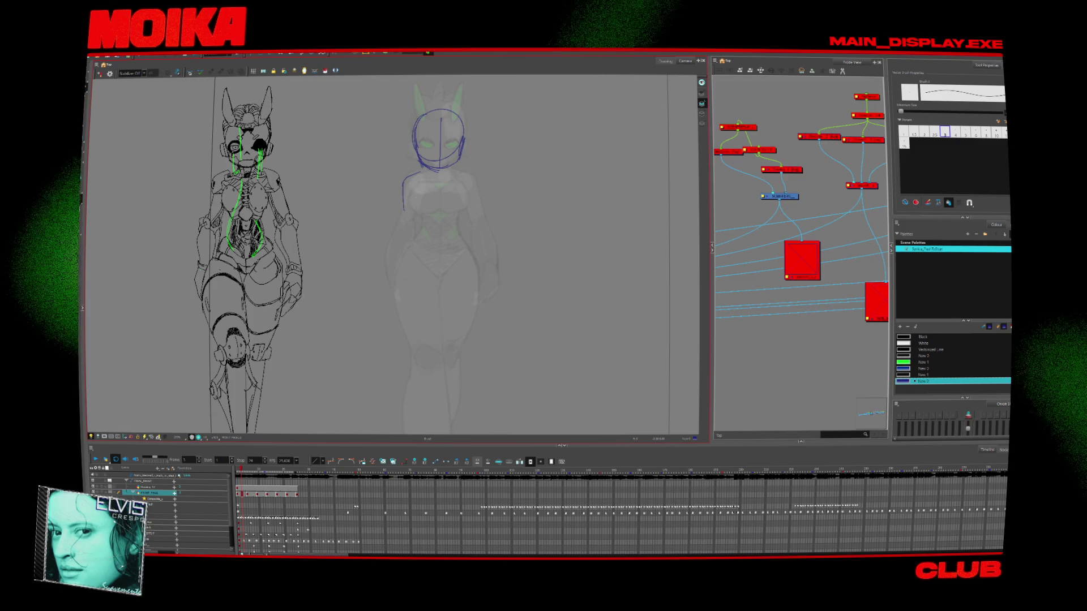
{"action": "mouse_move", "coordinate": [404, 176]}
{"action": "left_mouse_down"}
{"action": "mouse_move", "coordinate": [403, 210]}
{"action": "mouse_move", "coordinate": [423, 207]}
{"action": "mouse_move", "coordinate": [406, 281]}
{"action": "mouse_move", "coordinate": [422, 289]}
{"action": "left_mouse_up"}
{"action": "left_click_drag", "start_coordinate": [406, 216], "coordinate": [423, 226]}
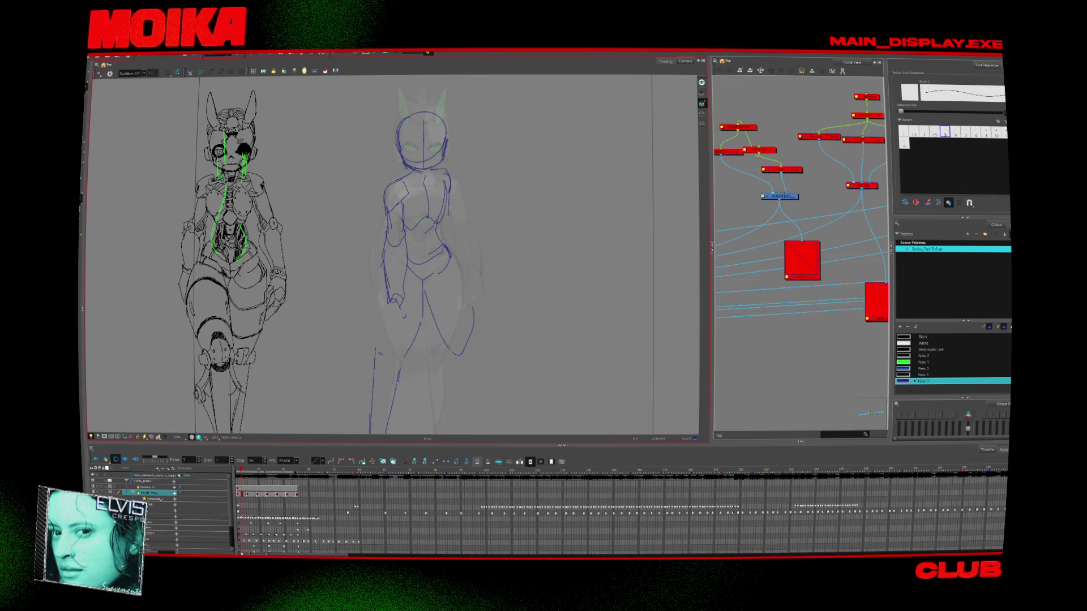
{"action": "type", "text": "me agarra"}
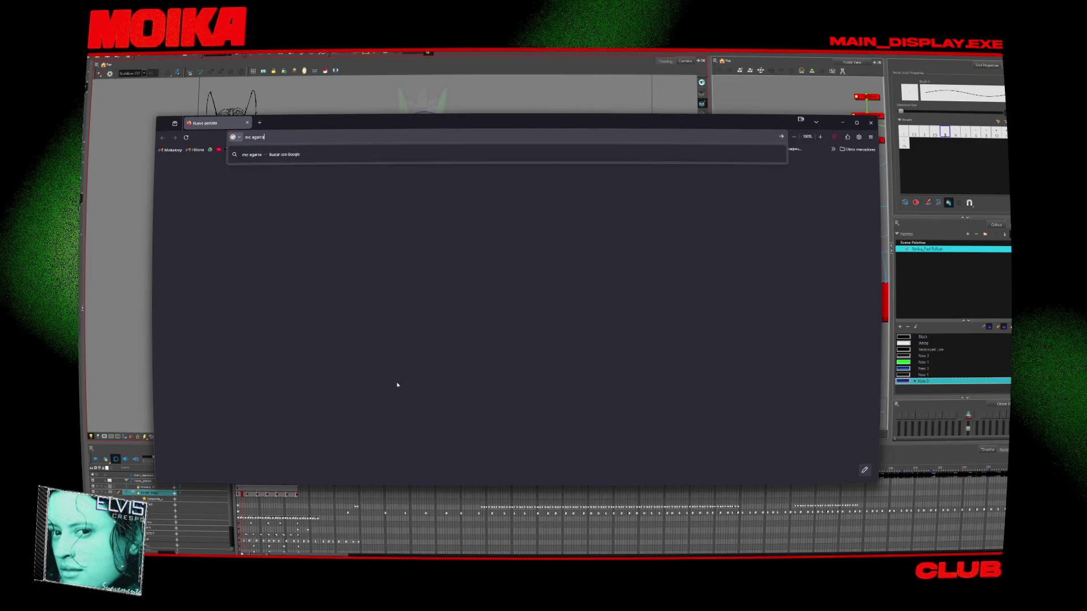
{"action": "type", "text": "ste del pes"}
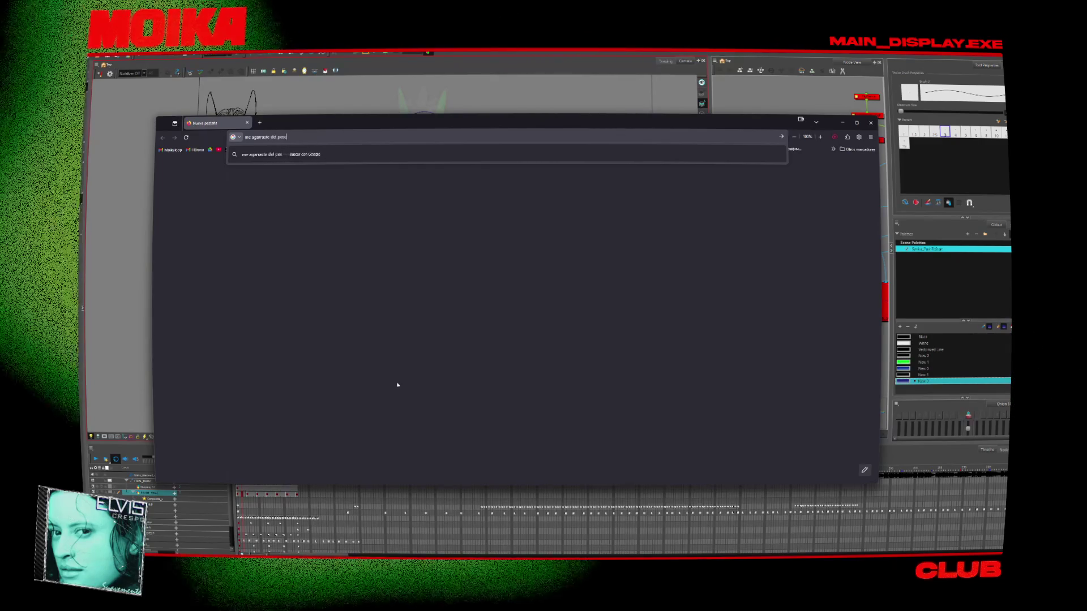
{"action": "type", "text": "cuezo cancion"}
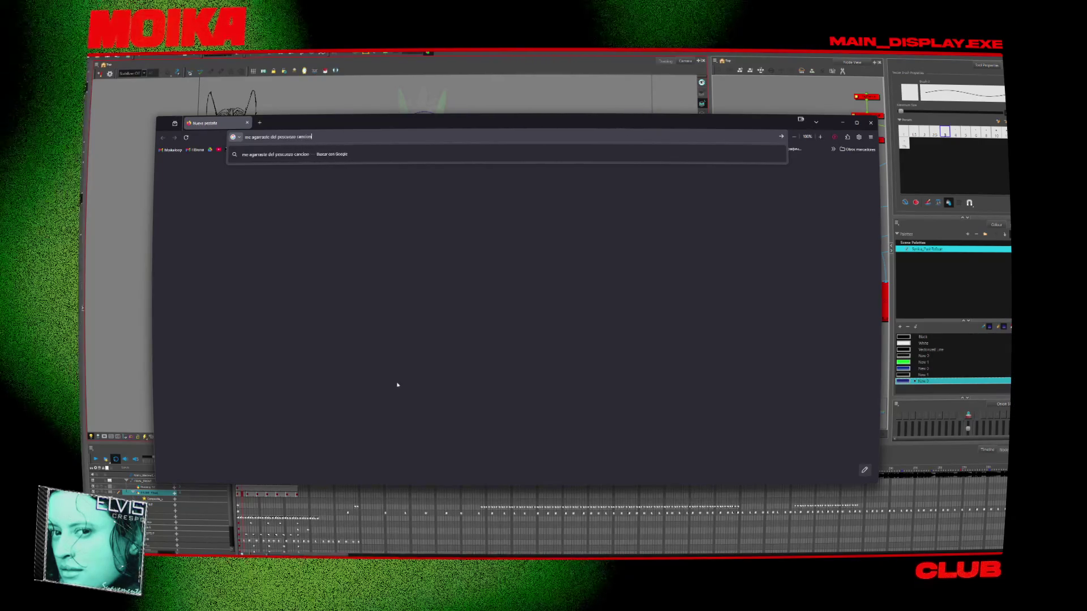
{"action": "type", "text": " letra"}
Search 'me agarraste del pescuezo cancion letra', read the AI Overview and results, then return to Harmony
{"action": "key", "text": "Return"}
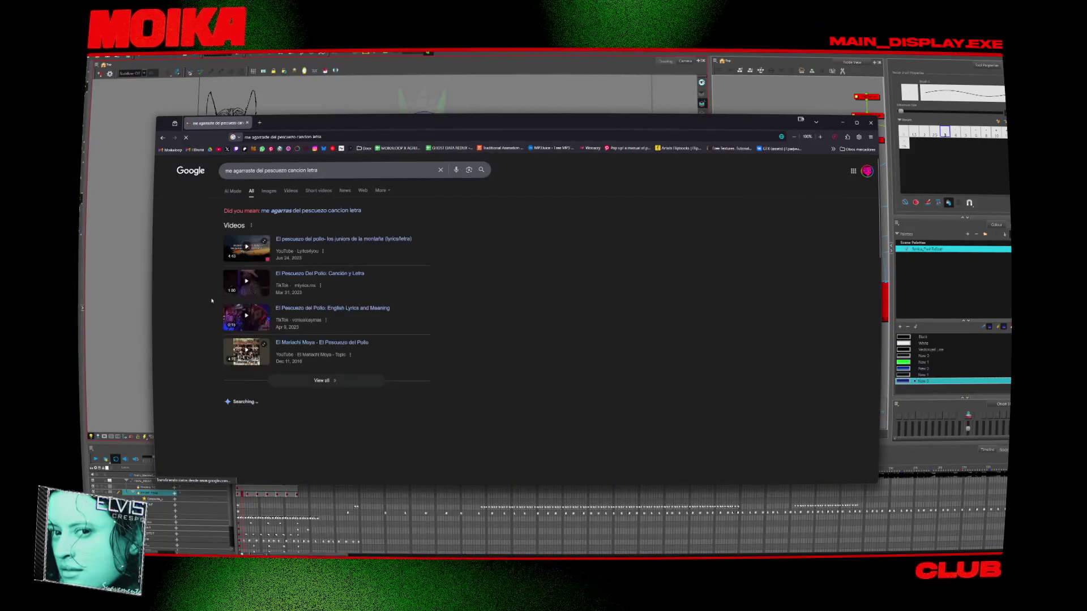
{"action": "scroll", "coordinate": [320, 251], "scroll_direction": "down", "scroll_amount": 2}
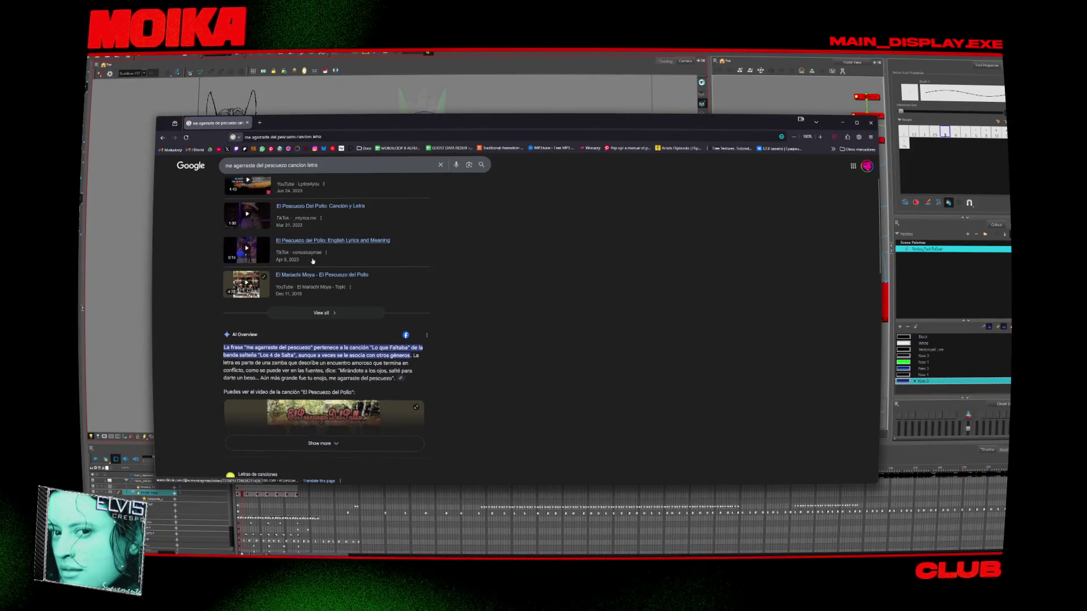
{"action": "scroll", "coordinate": [204, 273], "scroll_direction": "down", "scroll_amount": 2}
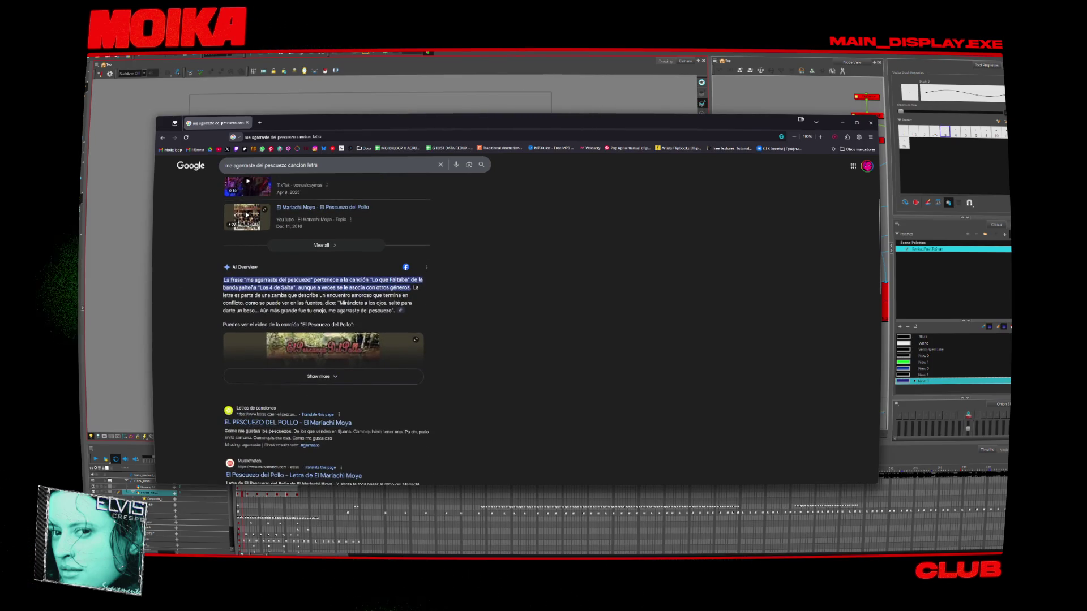
{"action": "left_click_drag", "start_coordinate": [411, 288], "coordinate": [277, 295]}
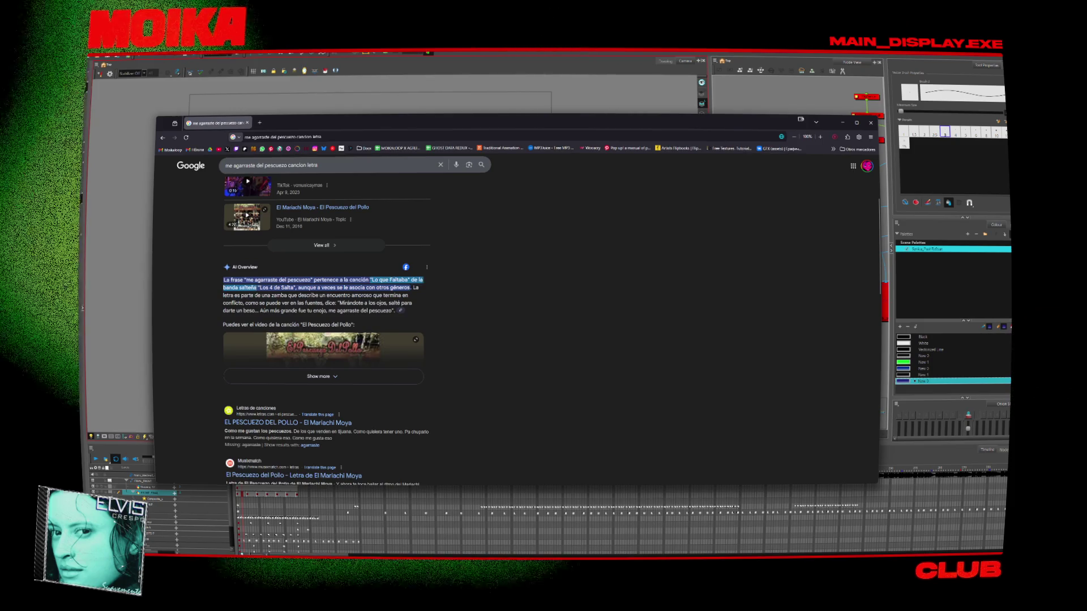
{"action": "scroll", "coordinate": [199, 290], "scroll_direction": "down", "scroll_amount": 3}
{"action": "scroll", "coordinate": [195, 289], "scroll_direction": "down", "scroll_amount": 5}
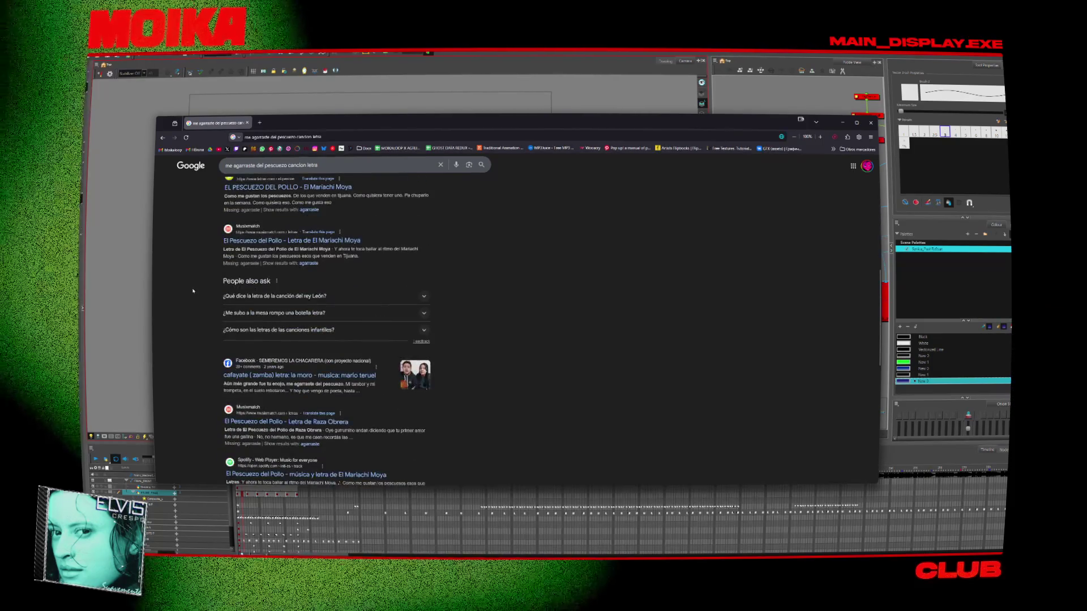
{"action": "scroll", "coordinate": [192, 288], "scroll_direction": "down", "scroll_amount": 2}
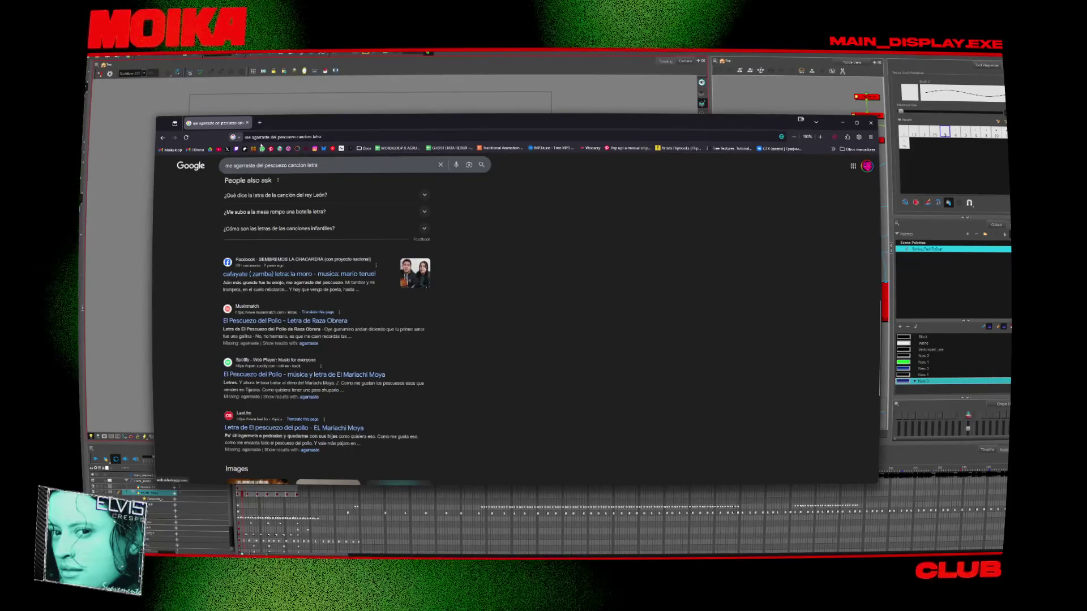
{"action": "scroll", "coordinate": [182, 233], "scroll_direction": "down", "scroll_amount": 3}
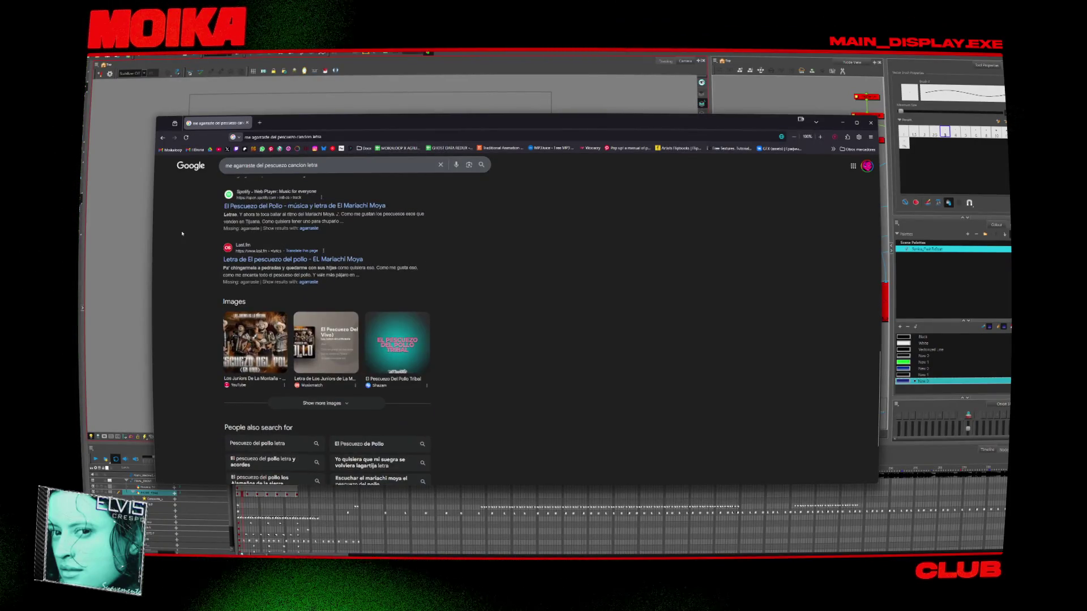
{"action": "key", "text": "alt+Tab"}
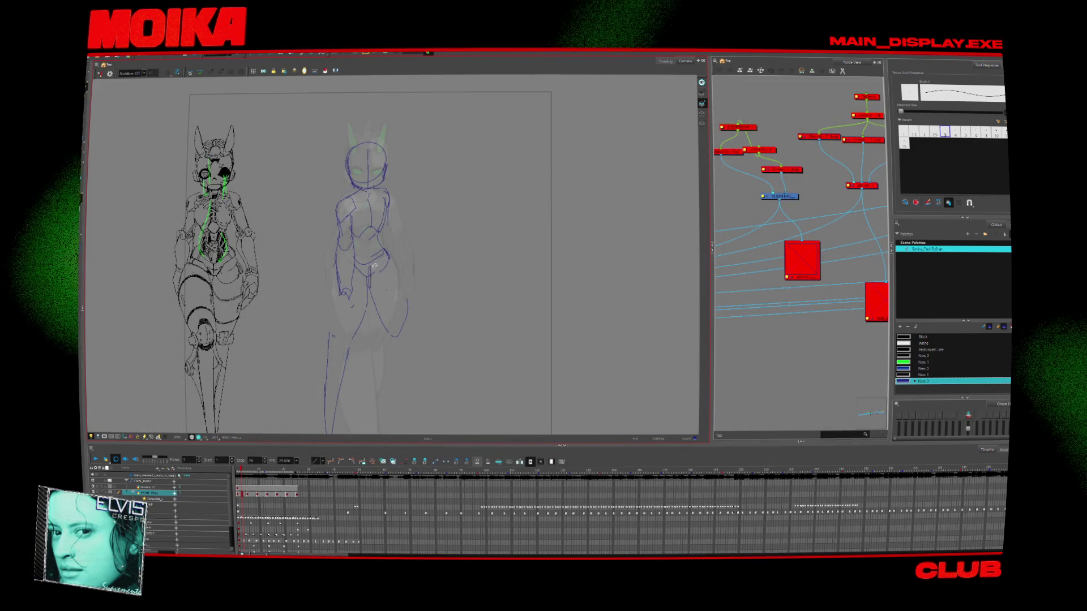
Check the pose in Mirror View while switching between Brush and Pencil drawing
{"action": "left_click", "coordinate": [100, 74]}
{"action": "left_click", "coordinate": [100, 73]}
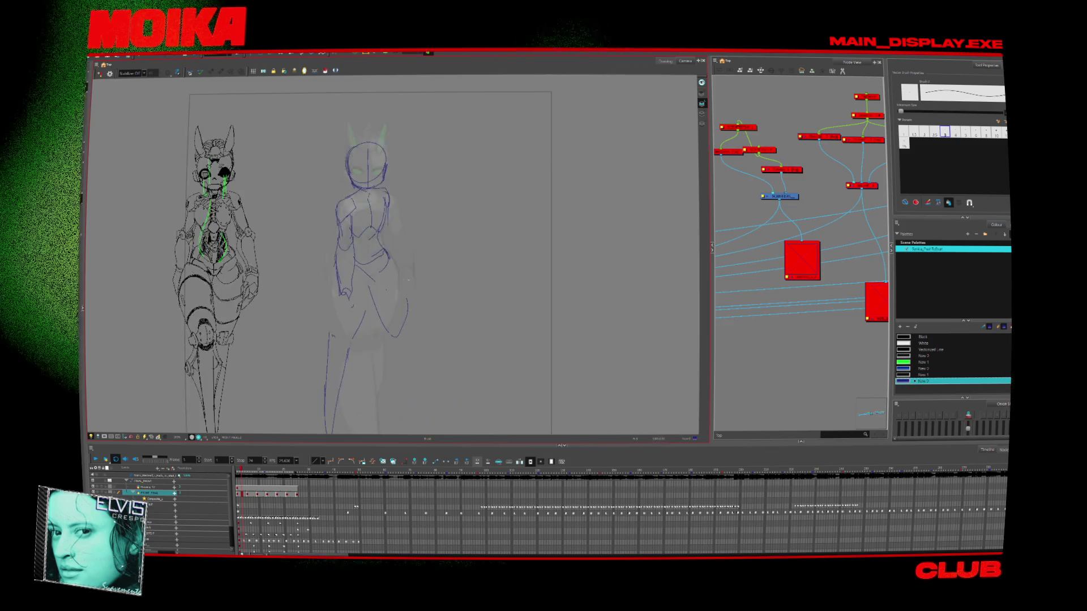
{"action": "key", "text": "alt+b"}
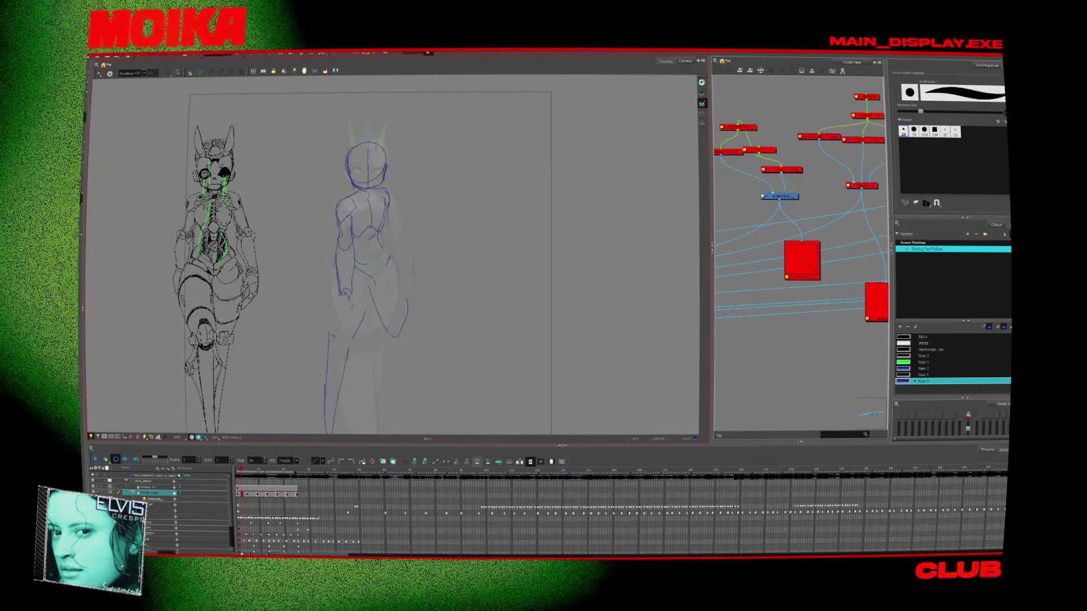
{"action": "key", "text": "alt+/"}
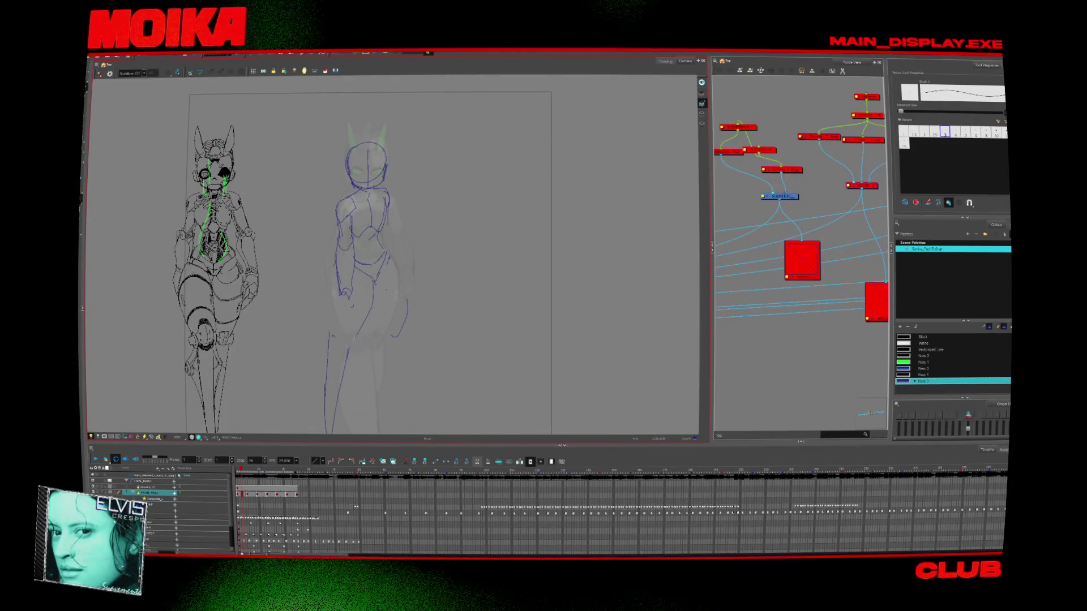
{"action": "left_click", "coordinate": [100, 73]}
{"action": "left_click", "coordinate": [100, 74]}
{"action": "key", "text": "alt+b"}
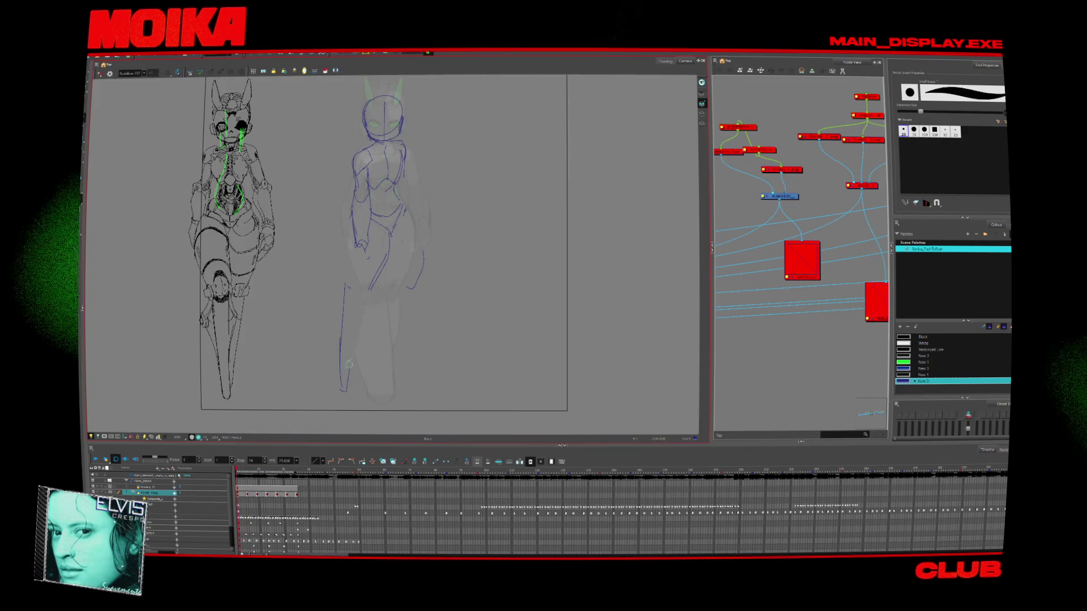
{"action": "key", "text": "alt+/"}
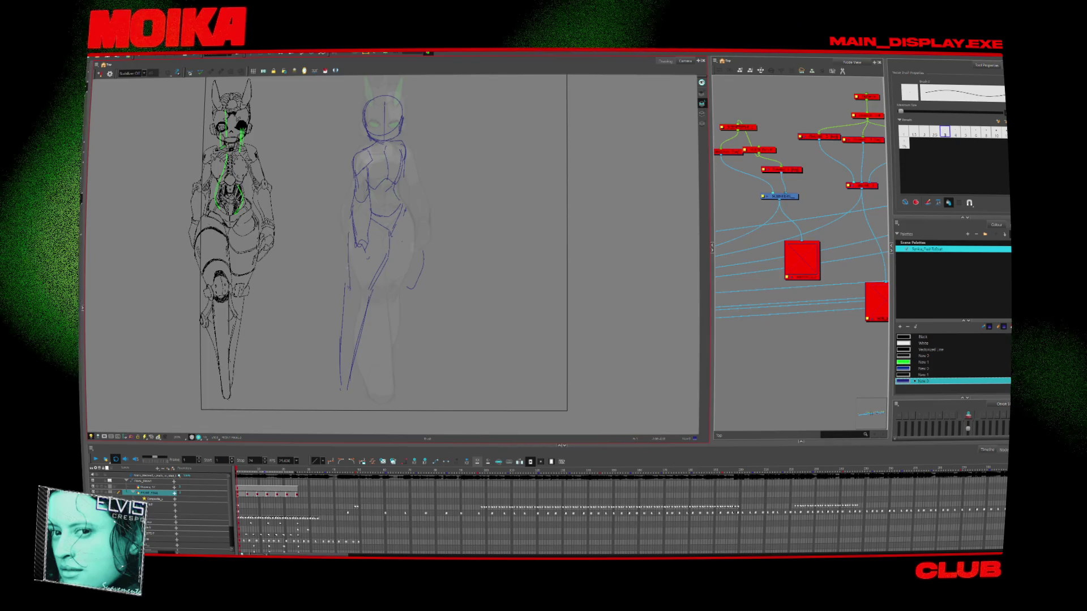
{"action": "key", "text": "4"}
{"action": "key", "text": "4"}
Undo the stray diagonal leg and hip strokes and reshape the lower-body strokes
{"action": "key", "text": "ctrl+z"}
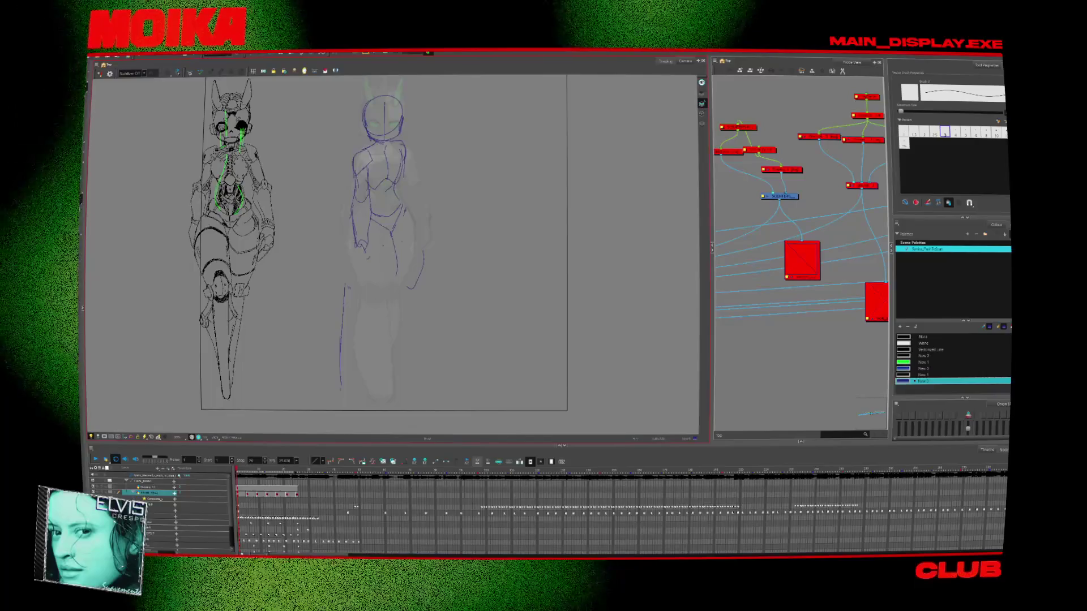
{"action": "key", "text": "ctrl+z"}
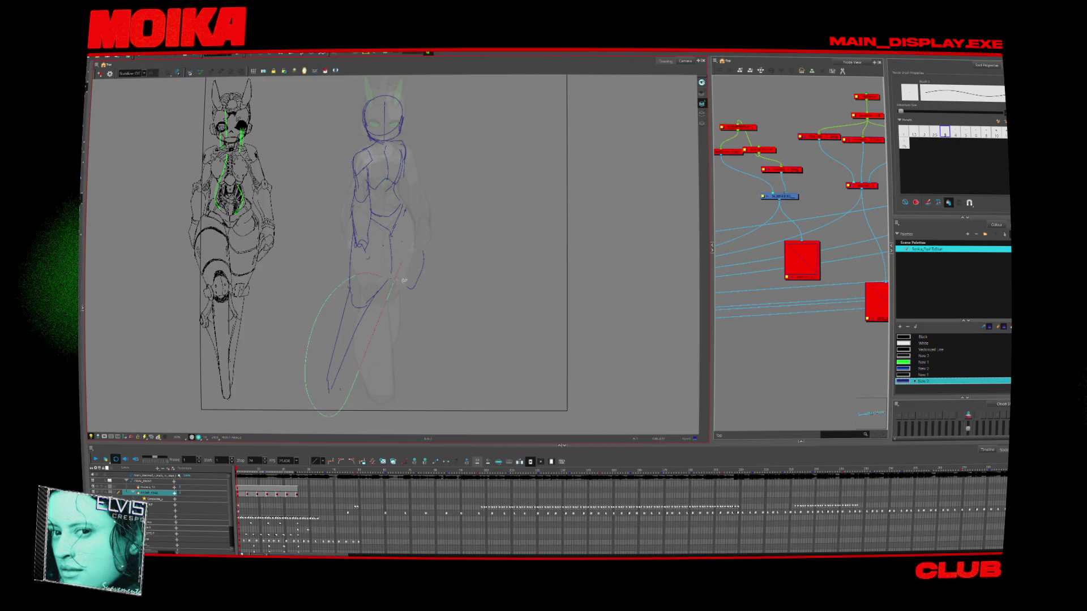
{"action": "left_click_drag", "start_coordinate": [374, 394], "coordinate": [365, 396]}
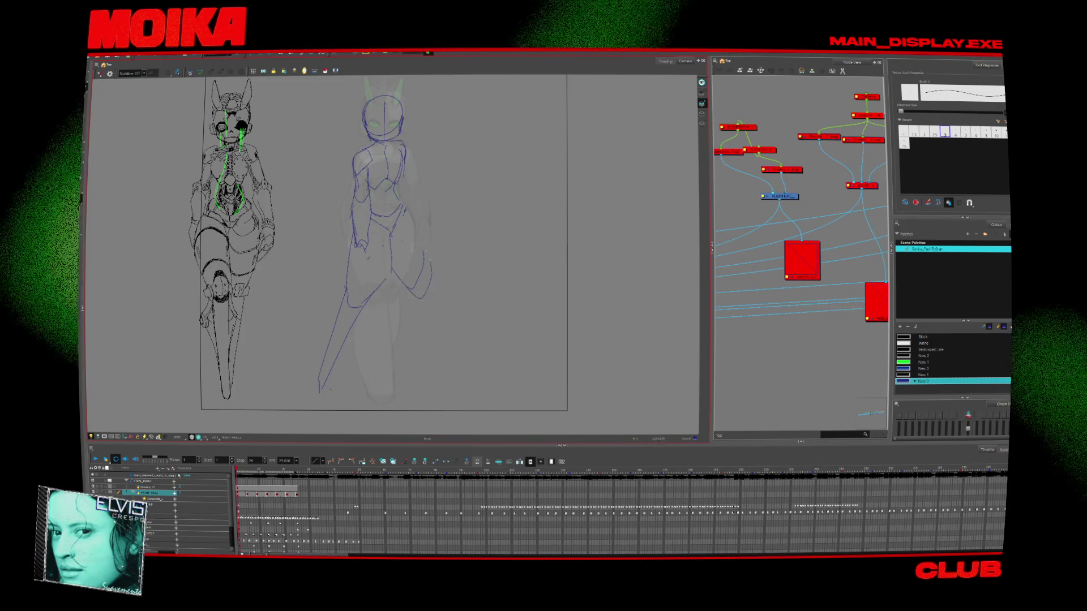
{"action": "left_click", "coordinate": [100, 74]}
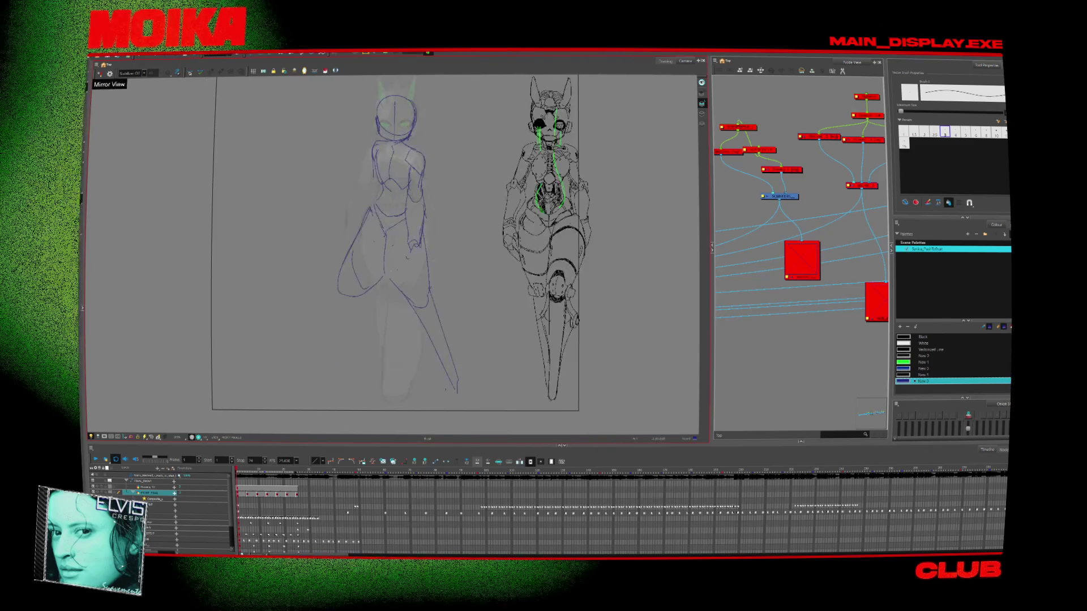
{"action": "left_click", "coordinate": [100, 73]}
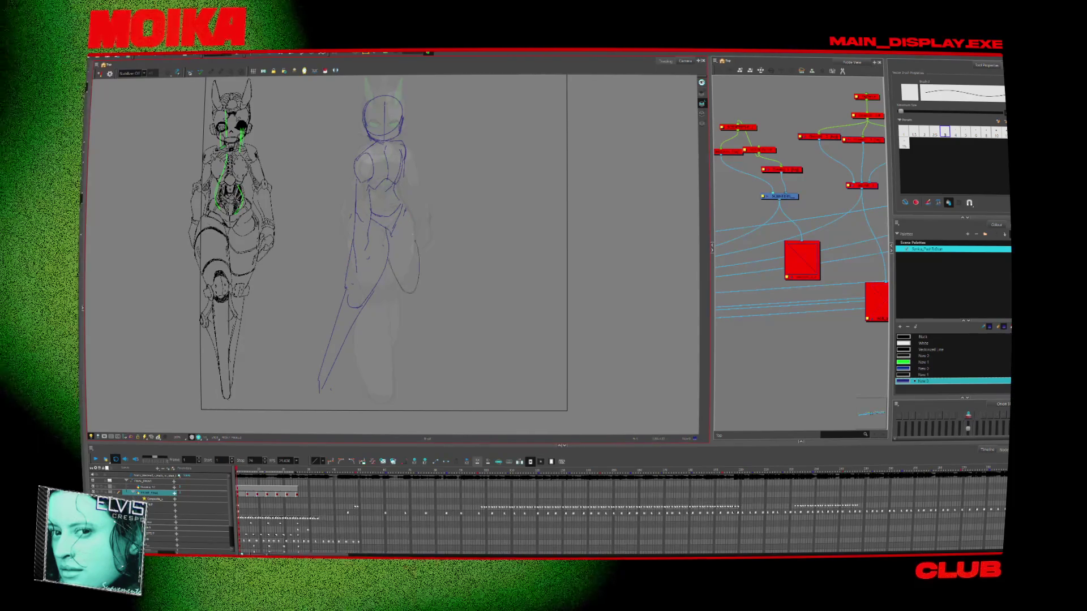
Check the sketch in Mirror View and draw the outer edge of the right leg
{"action": "key", "text": "4"}
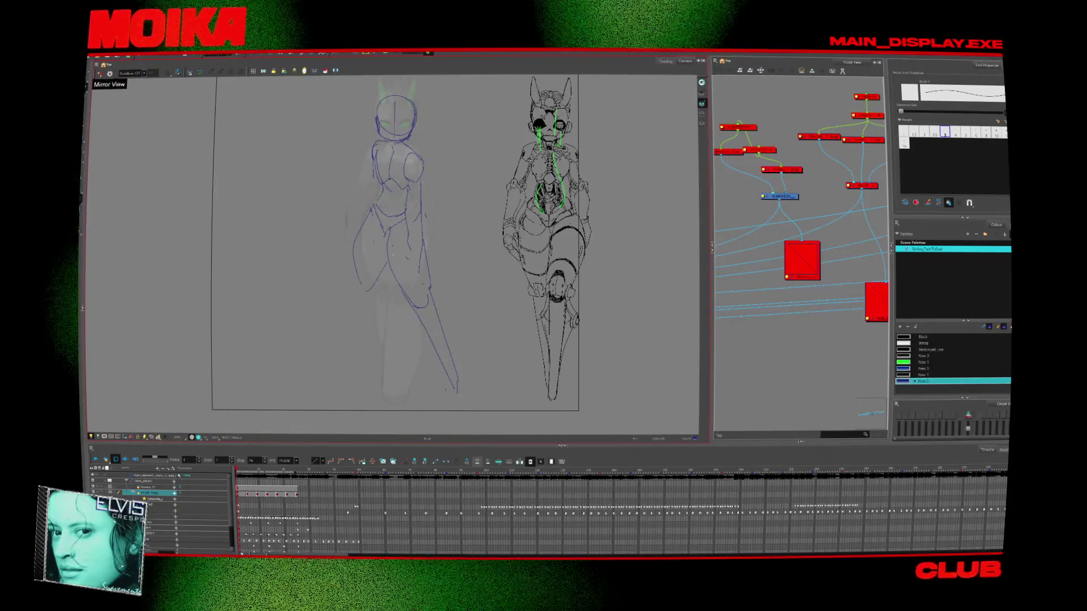
{"action": "key", "text": "4"}
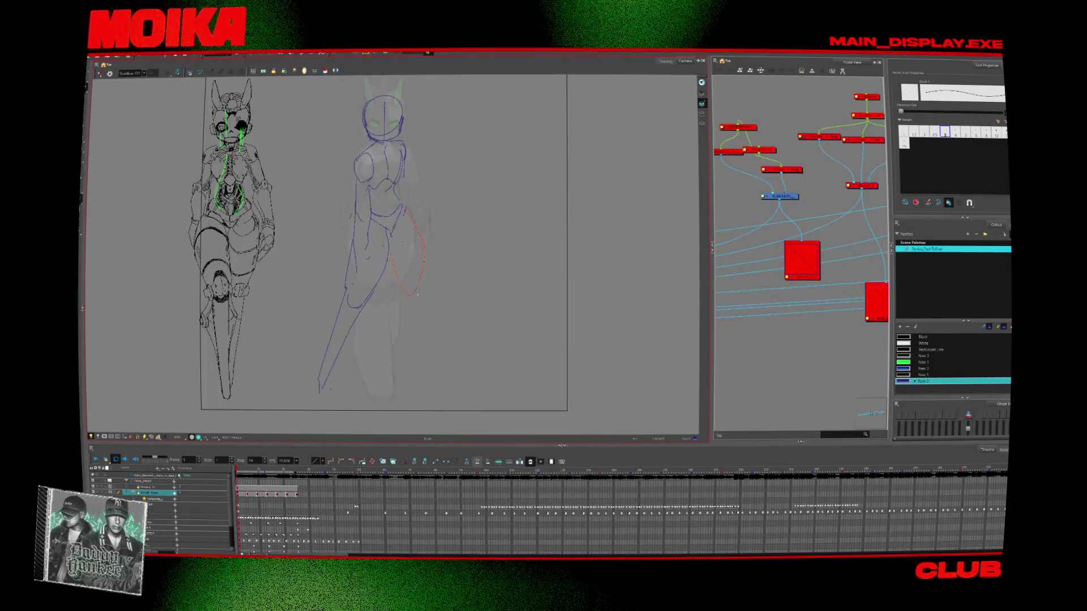
{"action": "key", "text": "4"}
{"action": "key", "text": "4"}
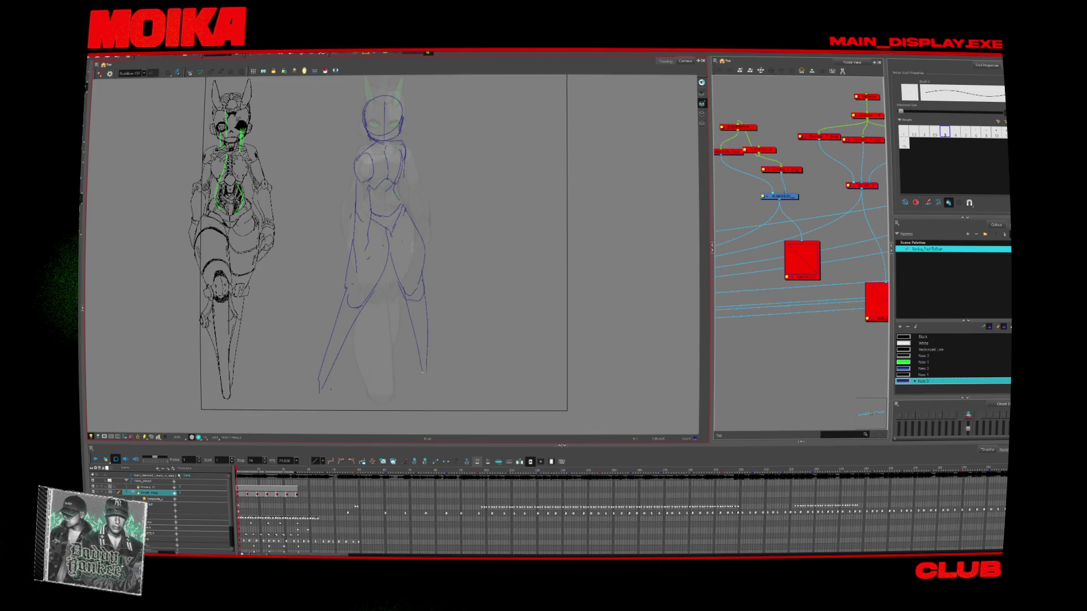
{"action": "left_click_drag", "start_coordinate": [431, 315], "coordinate": [442, 380]}
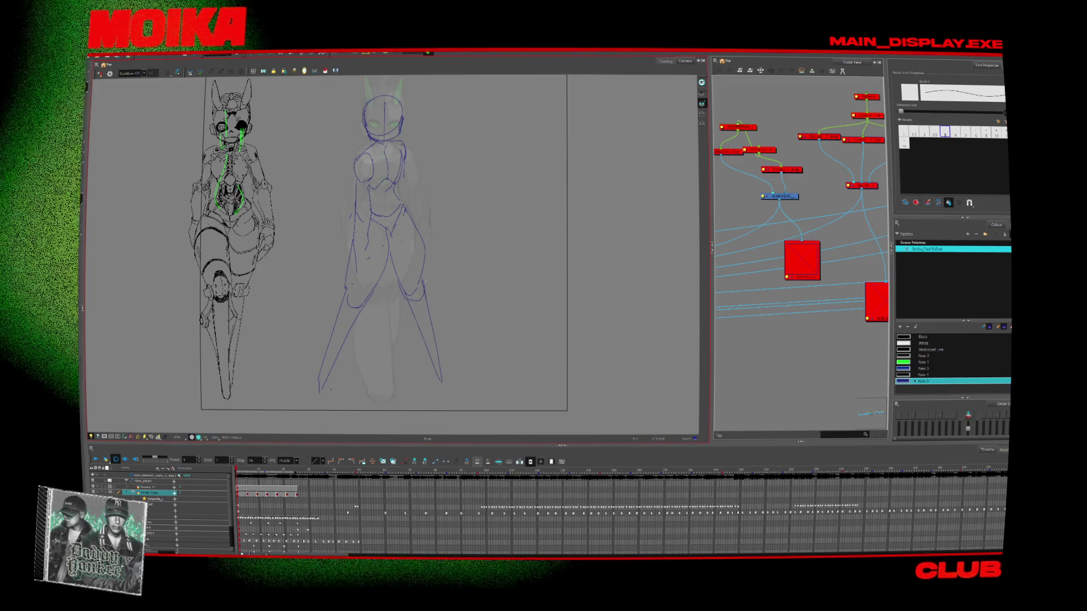
{"action": "key", "text": "alt+Tab"}
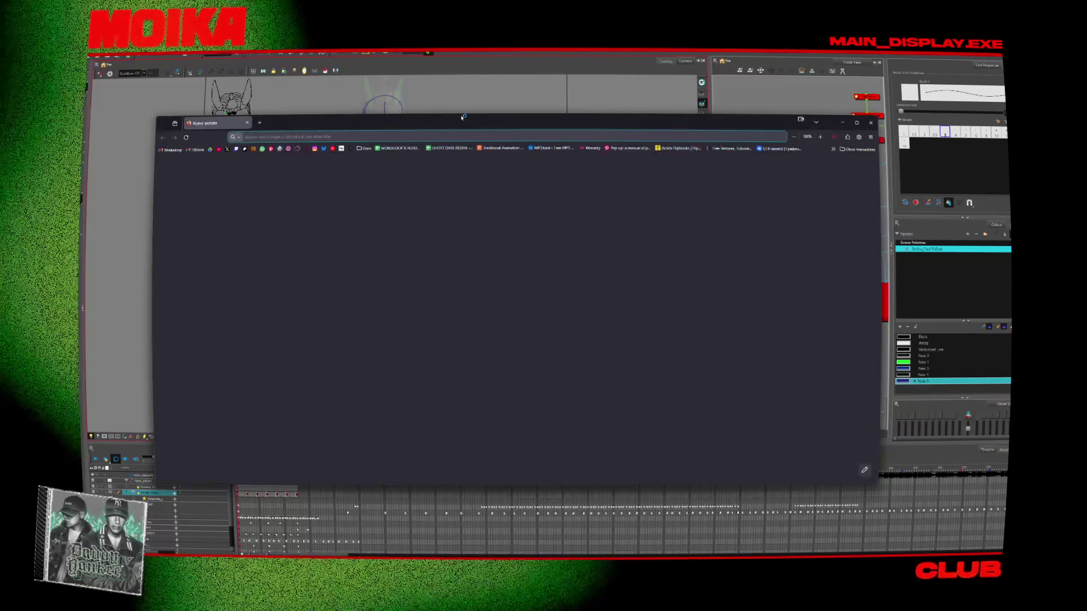
Run an image search for 'nurse silent hill gif'
{"action": "type", "text": "nurse"}
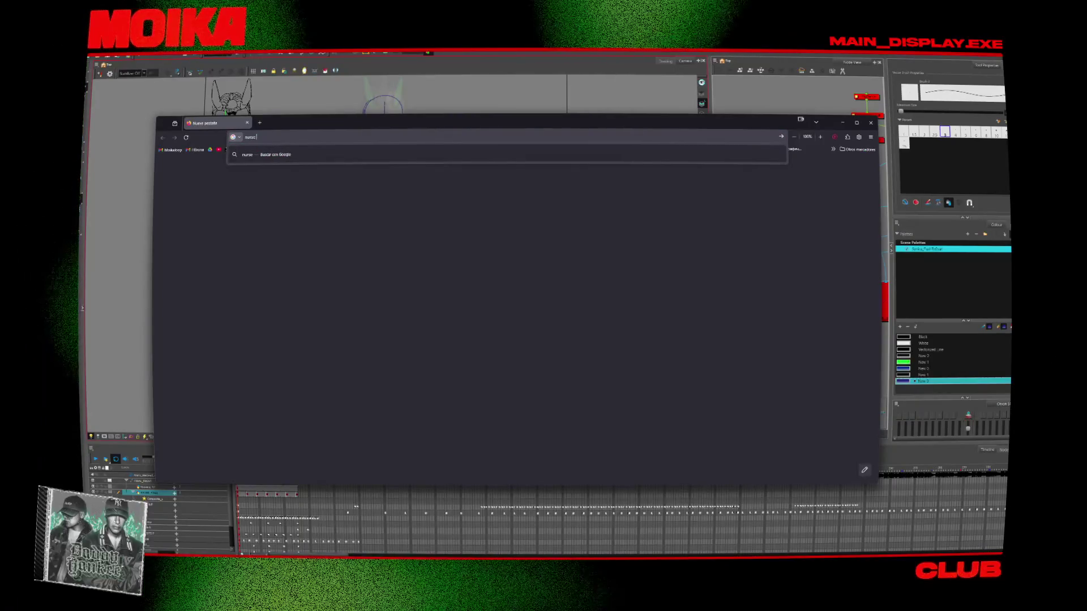
{"action": "type", "text": " silent hil"}
{"action": "key", "text": "Return"}
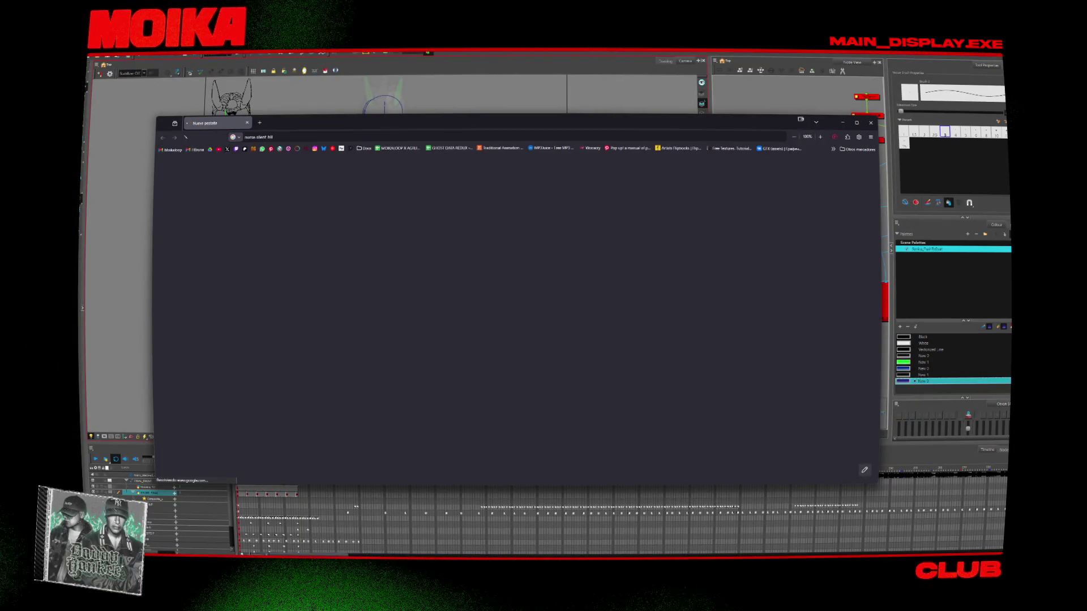
{"action": "left_click", "coordinate": [267, 191]}
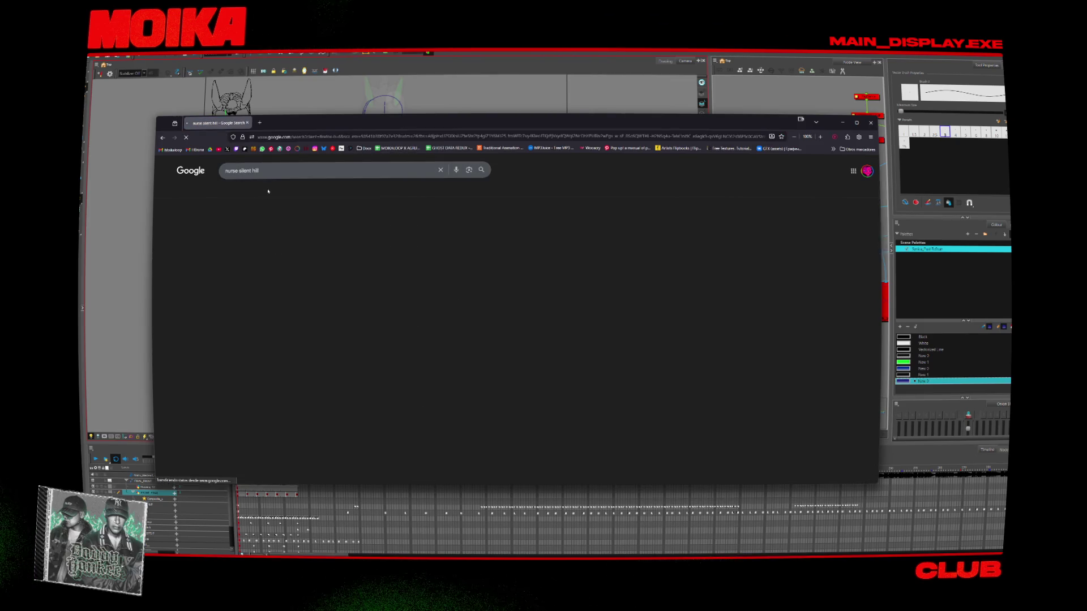
{"action": "left_click", "coordinate": [276, 171]}
{"action": "type", "text": "gif"}
{"action": "key", "text": "Return"}
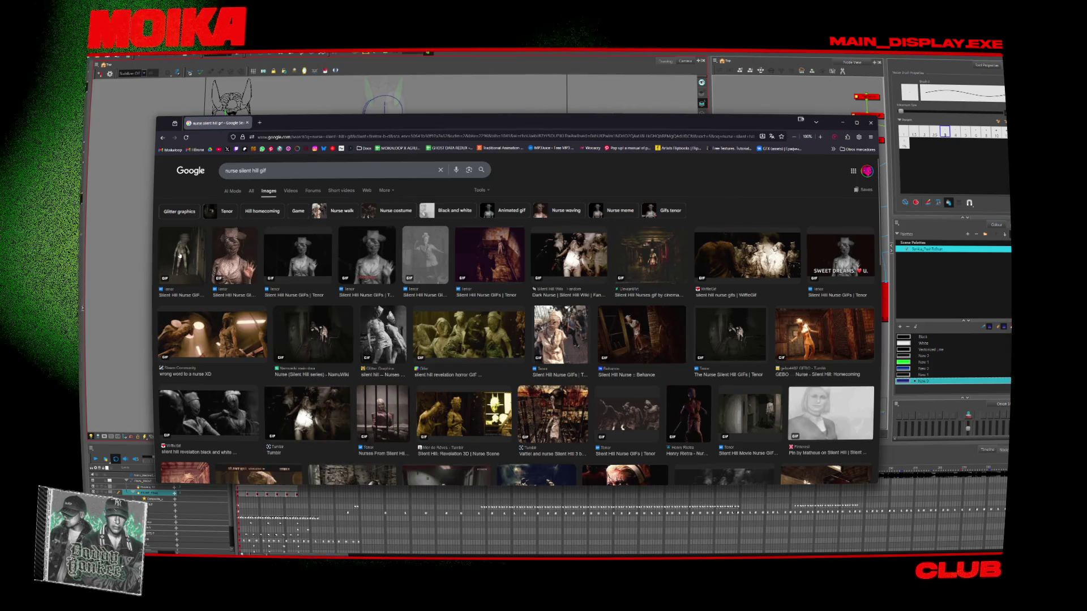
Preview the first nurse GIF results, including the black-and-white and Dark Nurse GIFs
{"action": "left_click", "coordinate": [207, 412]}
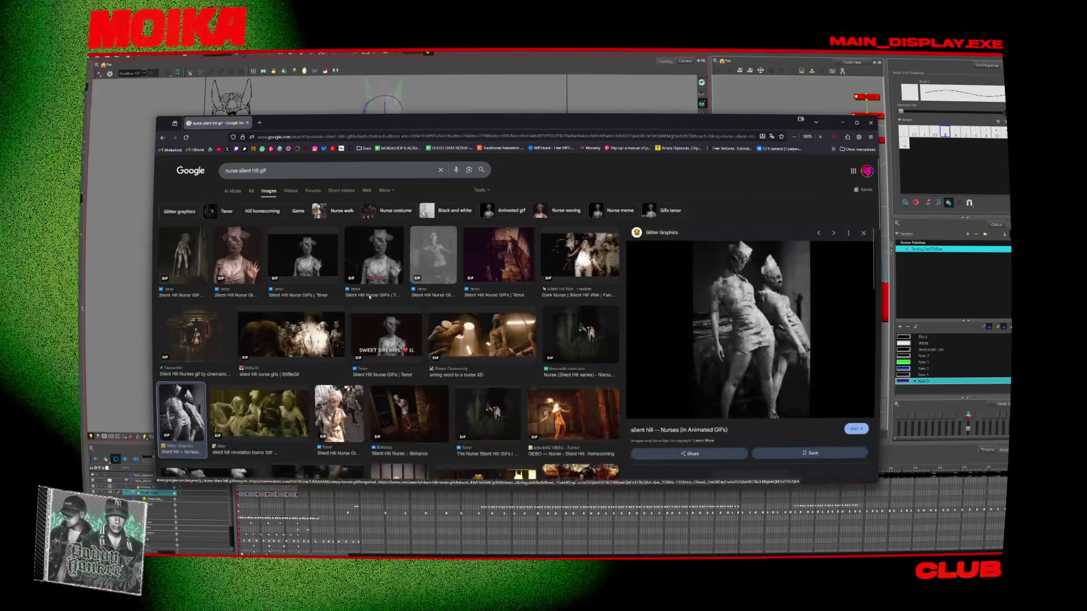
{"action": "left_click", "coordinate": [187, 254]}
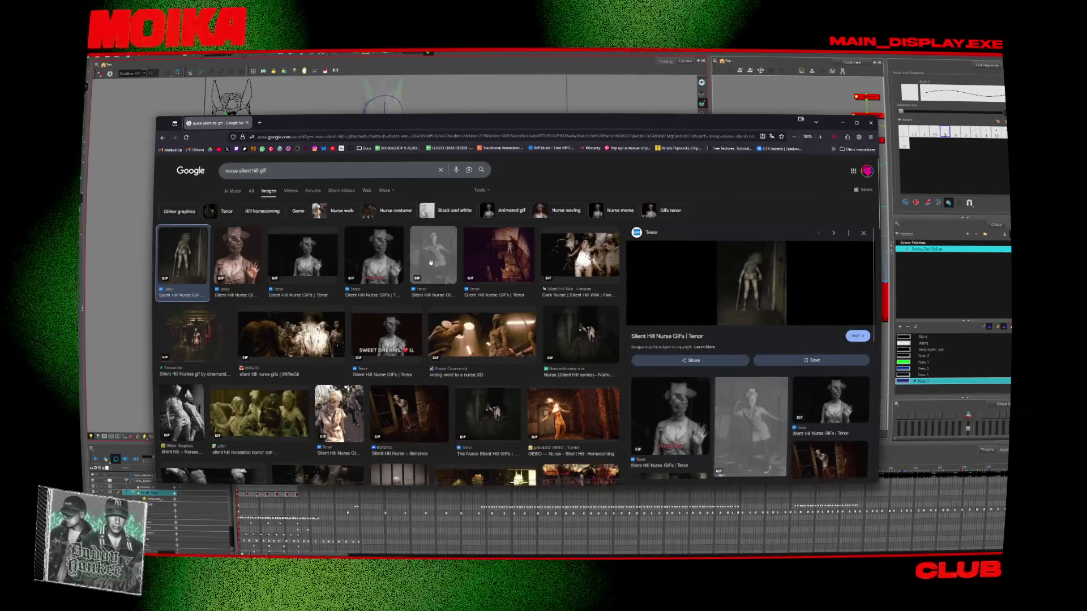
{"action": "left_click", "coordinate": [442, 256]}
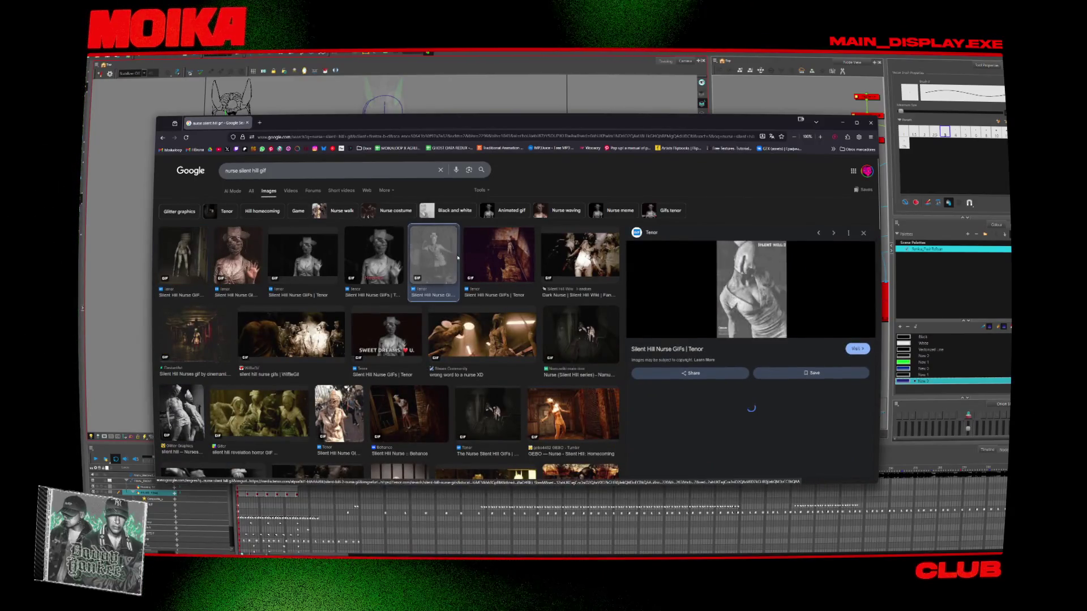
{"action": "left_click", "coordinate": [563, 259]}
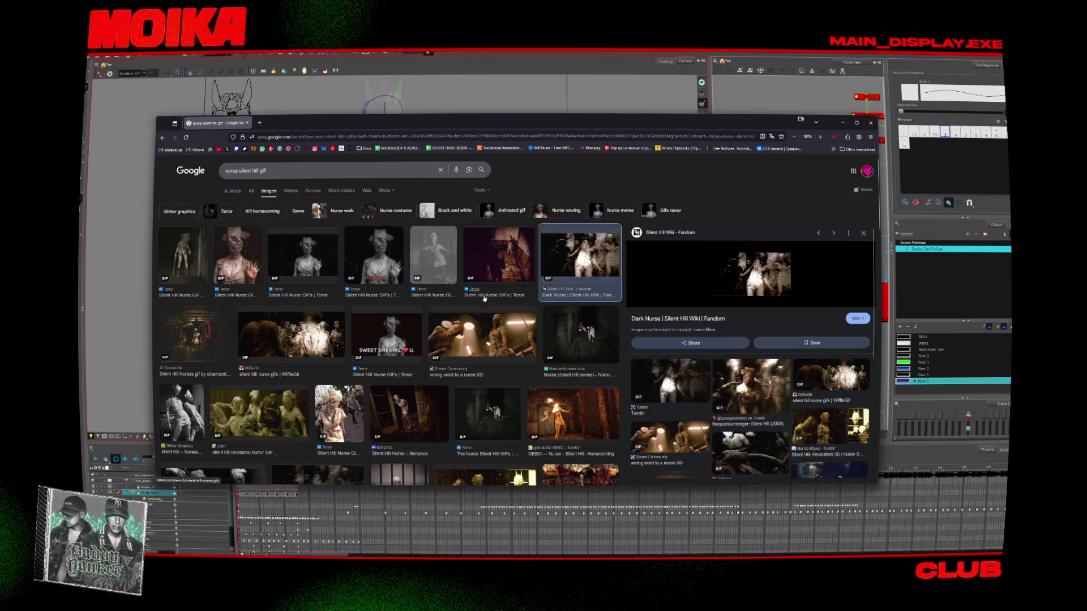
{"action": "scroll", "coordinate": [510, 338], "scroll_direction": "down", "scroll_amount": 2}
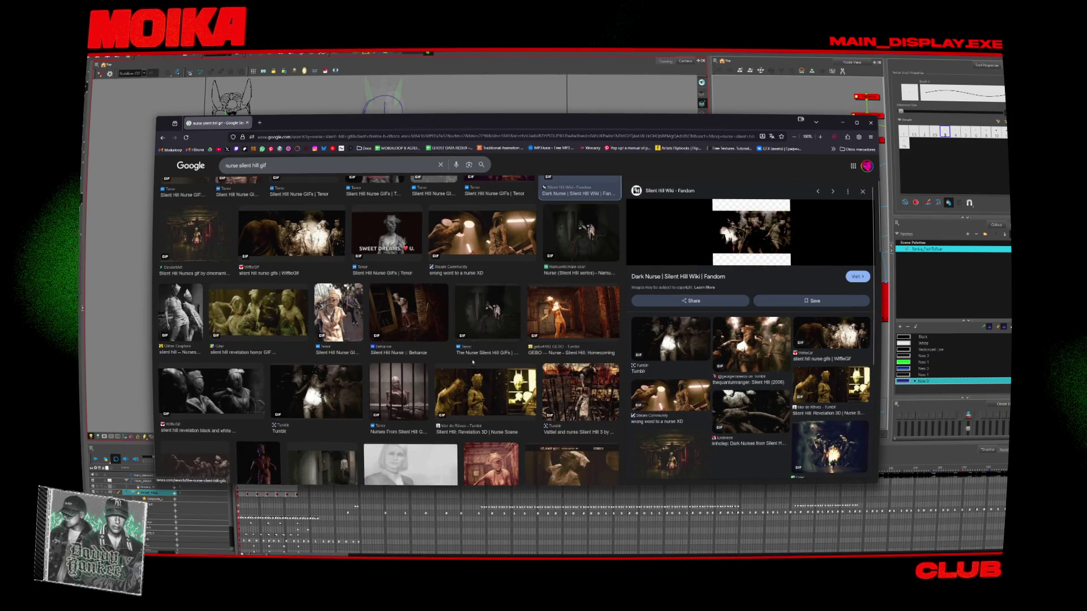
{"action": "scroll", "coordinate": [353, 365], "scroll_direction": "down", "scroll_amount": 2}
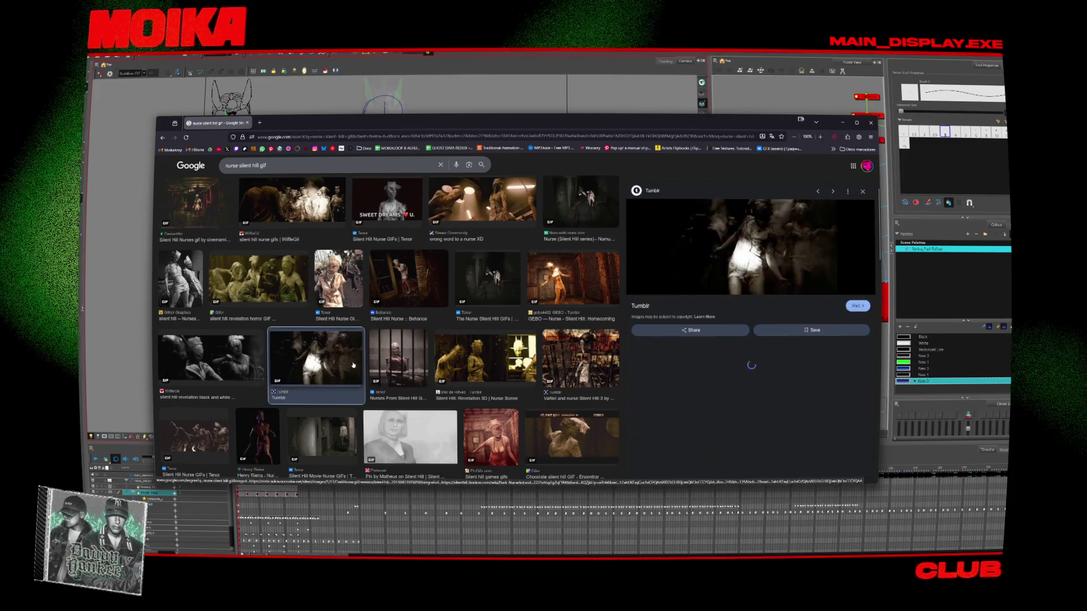
Preview the Henry Rietra fan art, PicMix pipe GIF and Silent Hill 2 Remake nurse figure
{"action": "left_click", "coordinate": [258, 436]}
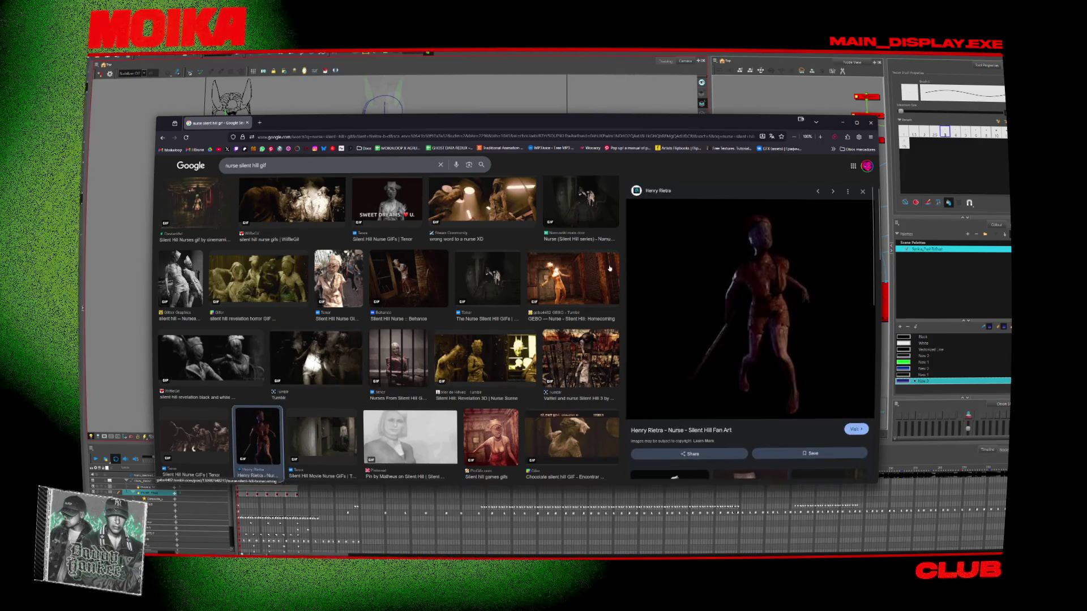
{"action": "scroll", "coordinate": [523, 289], "scroll_direction": "down", "scroll_amount": 3}
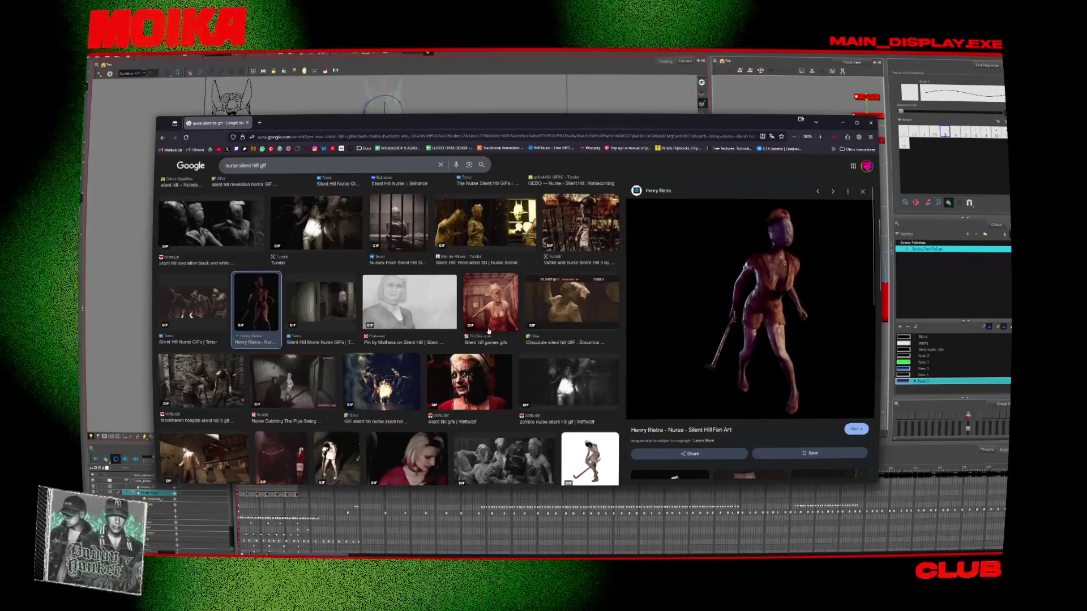
{"action": "scroll", "coordinate": [486, 333], "scroll_direction": "down", "scroll_amount": 2}
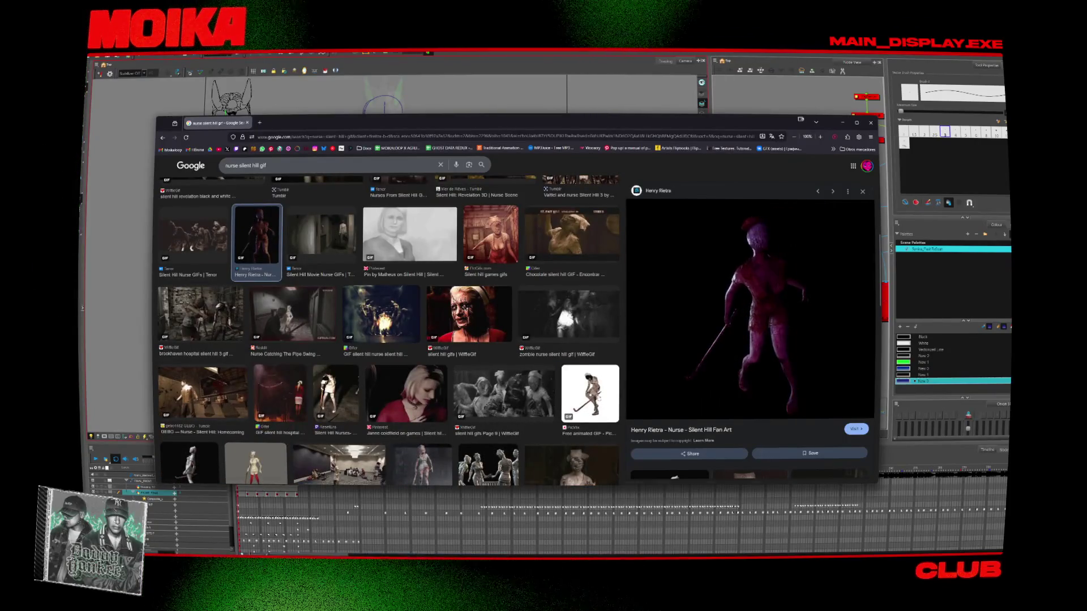
{"action": "left_click", "coordinate": [589, 394]}
{"action": "scroll", "coordinate": [260, 387], "scroll_direction": "down", "scroll_amount": 2}
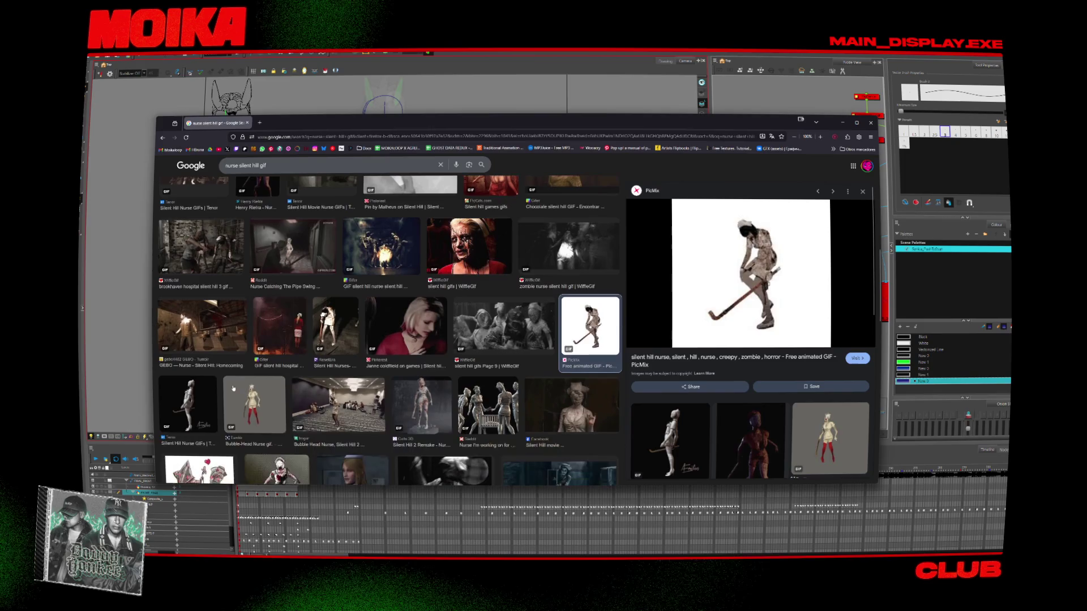
{"action": "scroll", "coordinate": [232, 406], "scroll_direction": "down", "scroll_amount": 1}
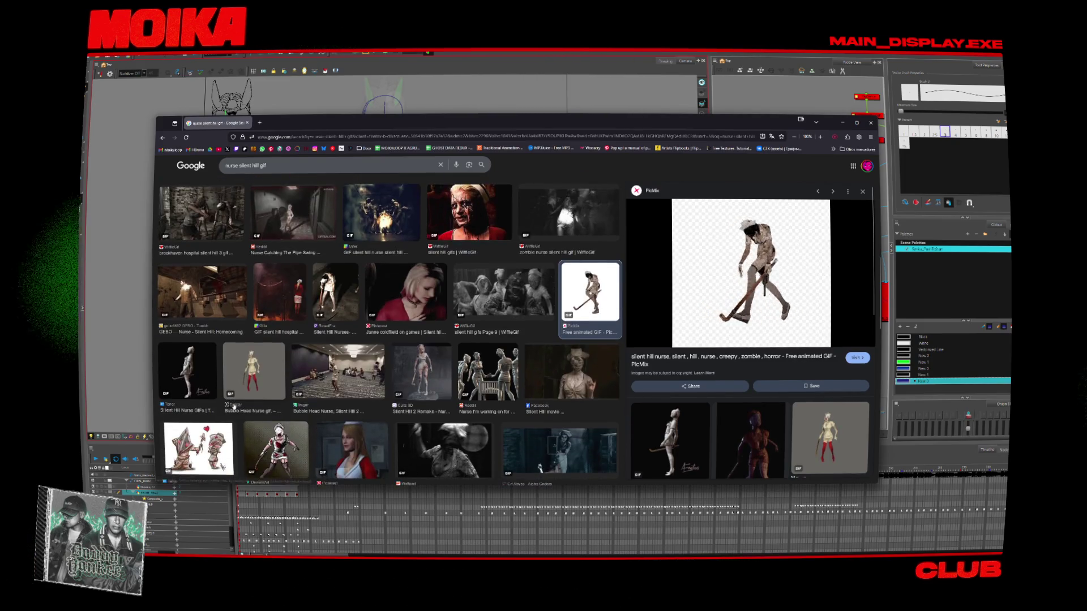
{"action": "scroll", "coordinate": [352, 372], "scroll_direction": "down", "scroll_amount": 1}
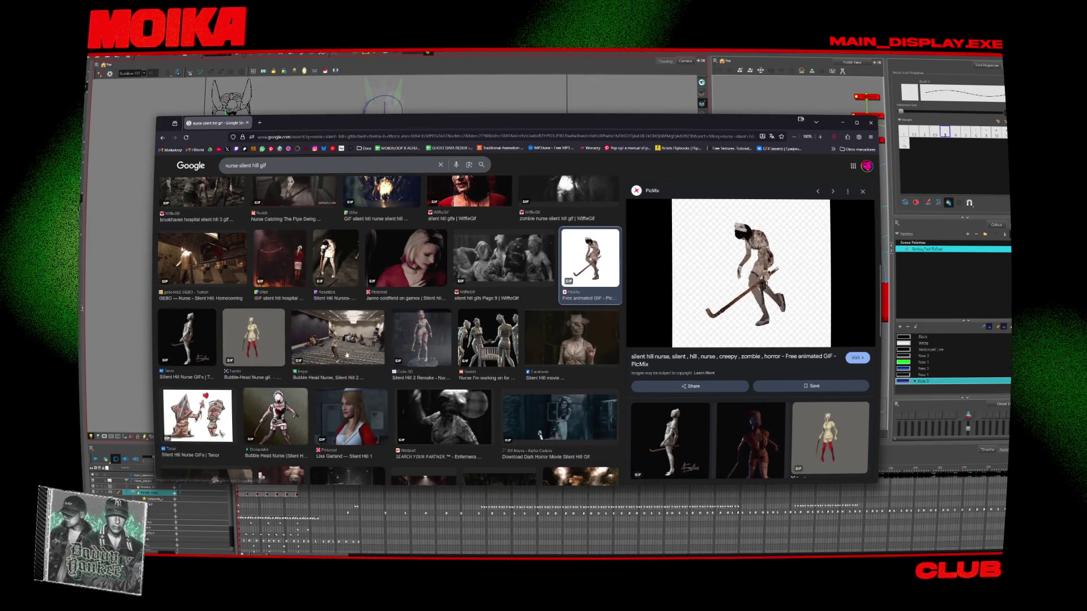
{"action": "left_click", "coordinate": [397, 343]}
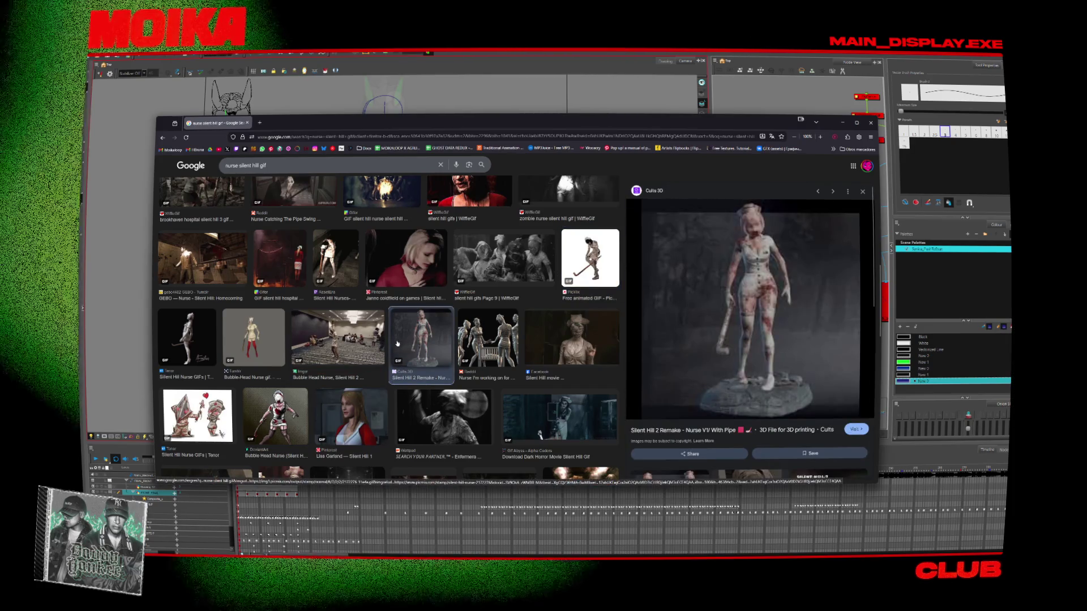
{"action": "scroll", "coordinate": [398, 344], "scroll_direction": "down", "scroll_amount": 1}
{"action": "scroll", "coordinate": [397, 344], "scroll_direction": "down", "scroll_amount": 1}
{"action": "scroll", "coordinate": [398, 344], "scroll_direction": "down", "scroll_amount": 1}
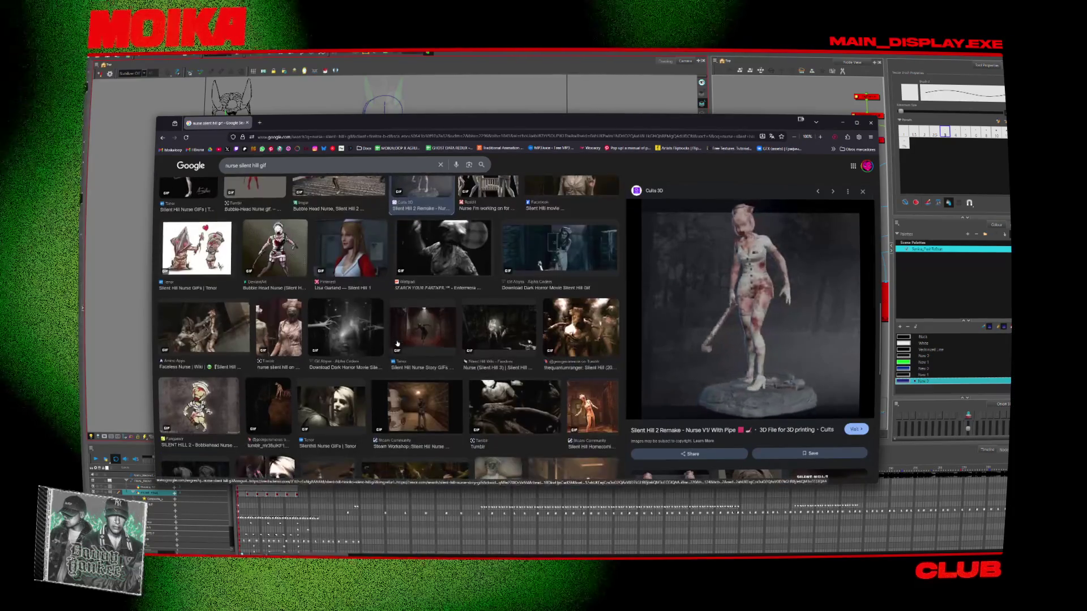
{"action": "scroll", "coordinate": [397, 344], "scroll_direction": "down", "scroll_amount": 1}
{"action": "scroll", "coordinate": [374, 254], "scroll_direction": "down", "scroll_amount": 1}
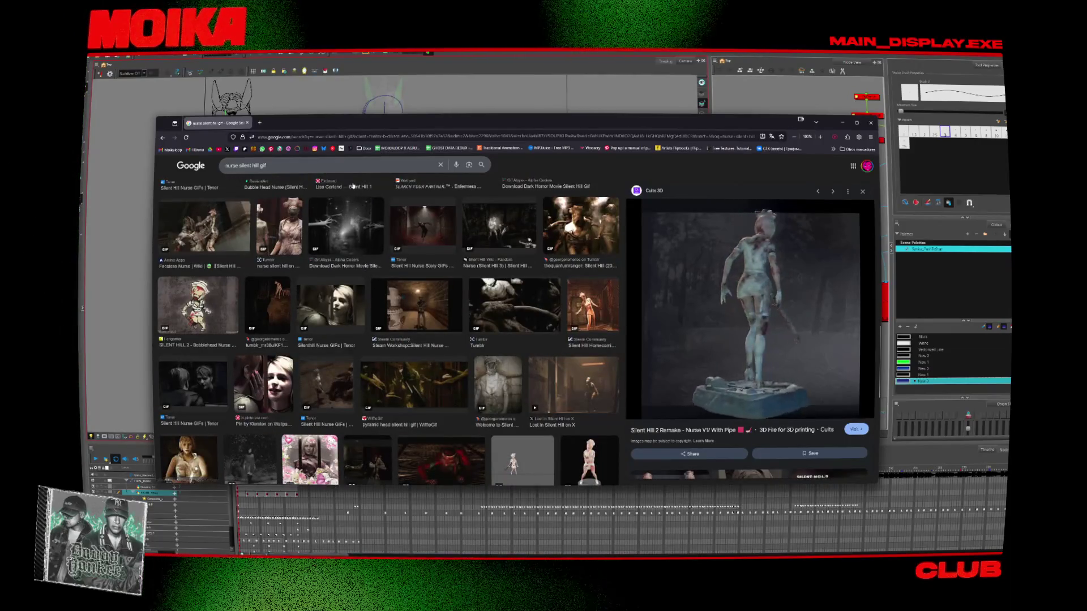
Search 'nurse silent hill gif walk' and preview the walking and Bubble-Head Nurse GIFs
{"action": "left_click", "coordinate": [351, 165]}
{"action": "type", "text": "walk"}
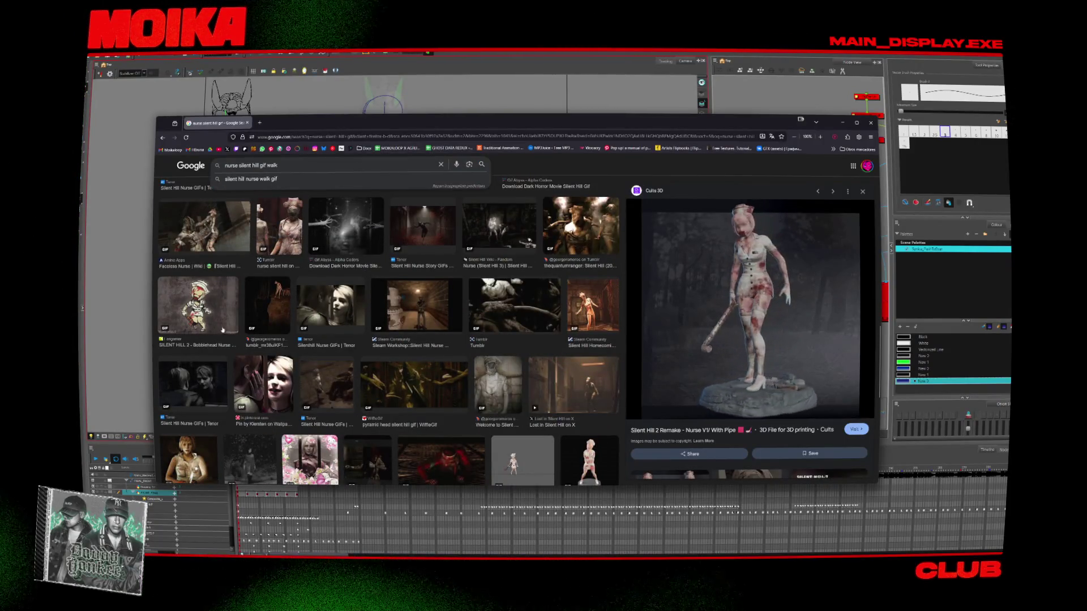
{"action": "left_click", "coordinate": [223, 330]}
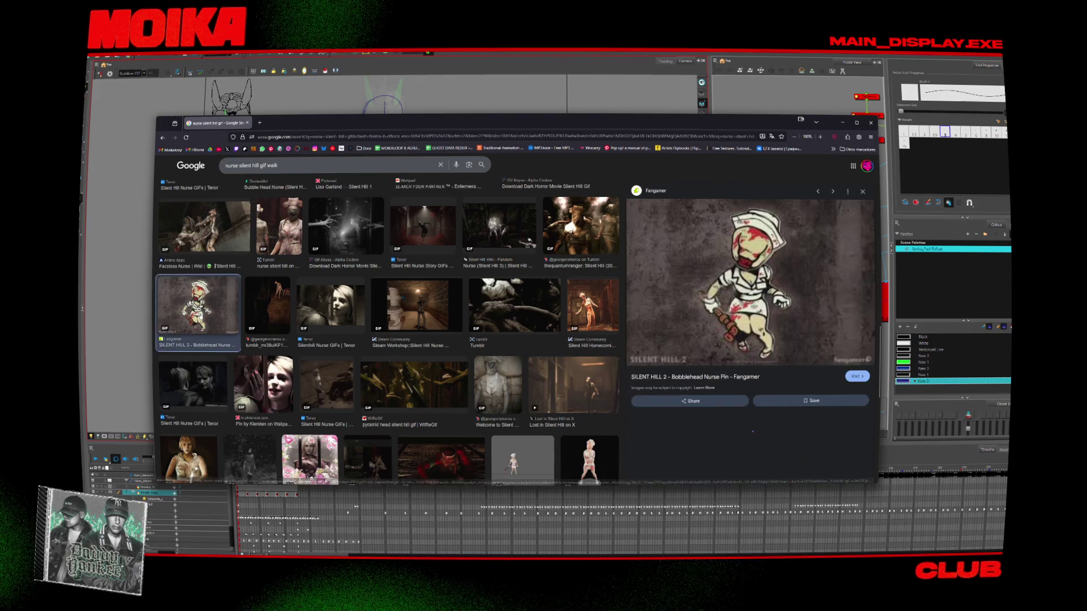
{"action": "left_click", "coordinate": [480, 164]}
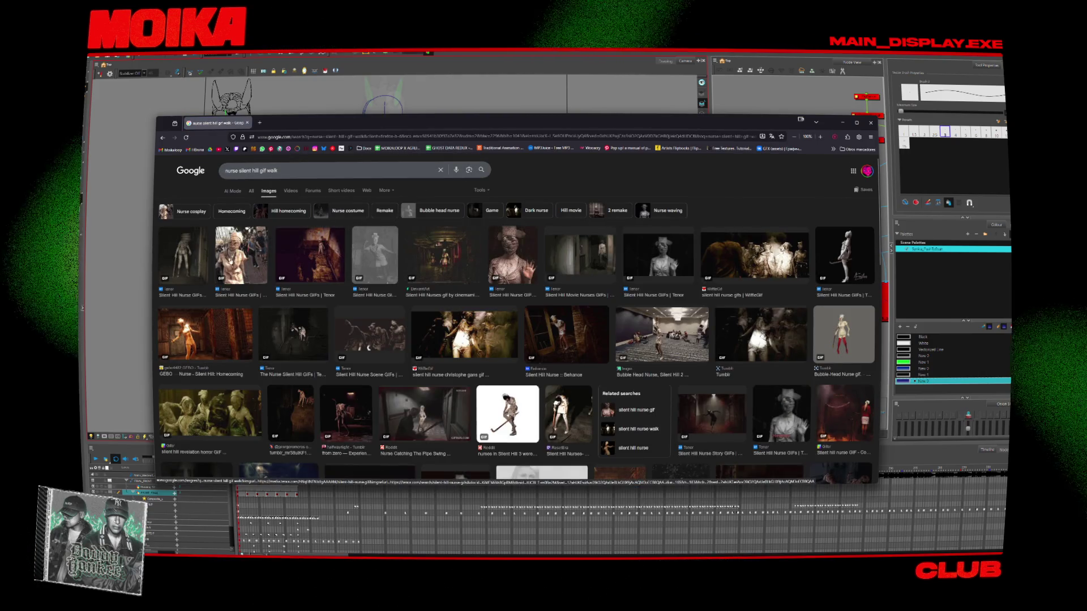
{"action": "left_click", "coordinate": [255, 260]}
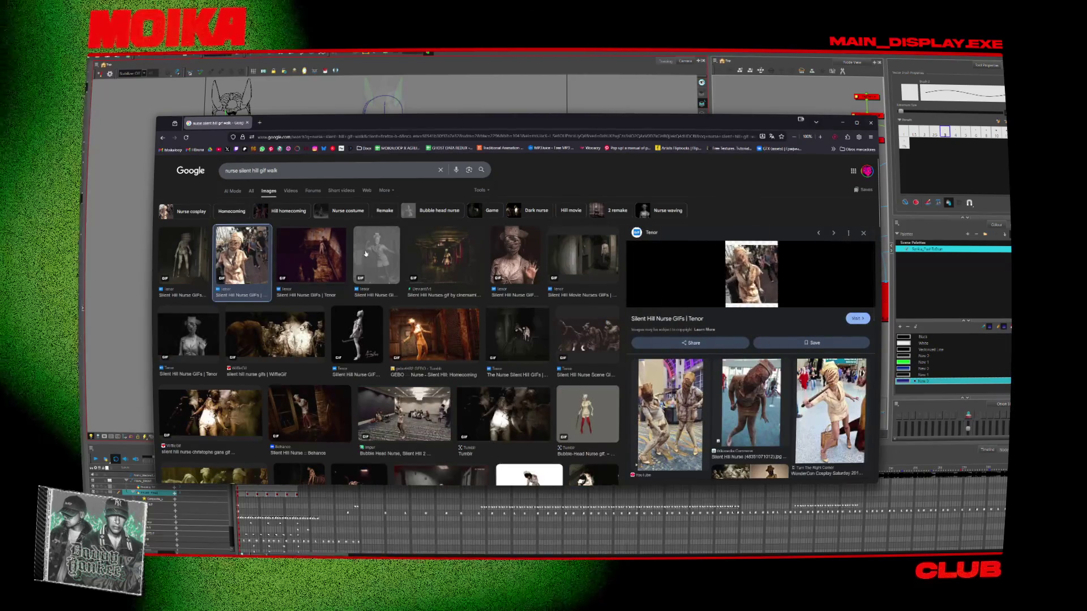
{"action": "left_click", "coordinate": [572, 403]}
{"action": "double_click", "coordinate": [312, 171]}
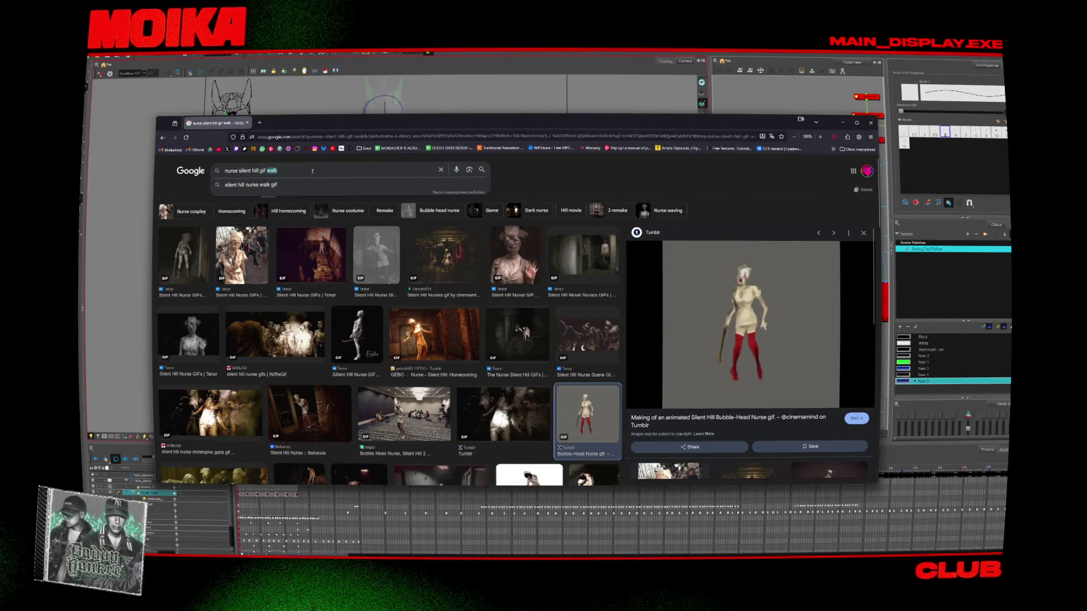
Search 'nurse silent hill gif dance' and preview the Tumblr dancing nurse and SWEET DREAMS GIFs
{"action": "type", "text": "dance"}
{"action": "key", "text": "Return"}
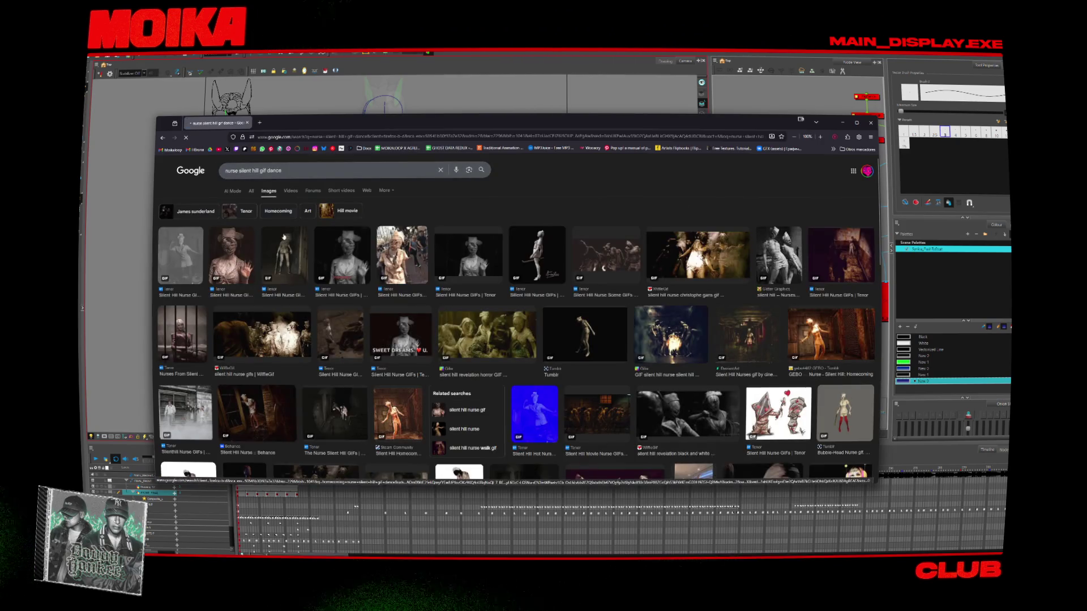
{"action": "left_click", "coordinate": [576, 338]}
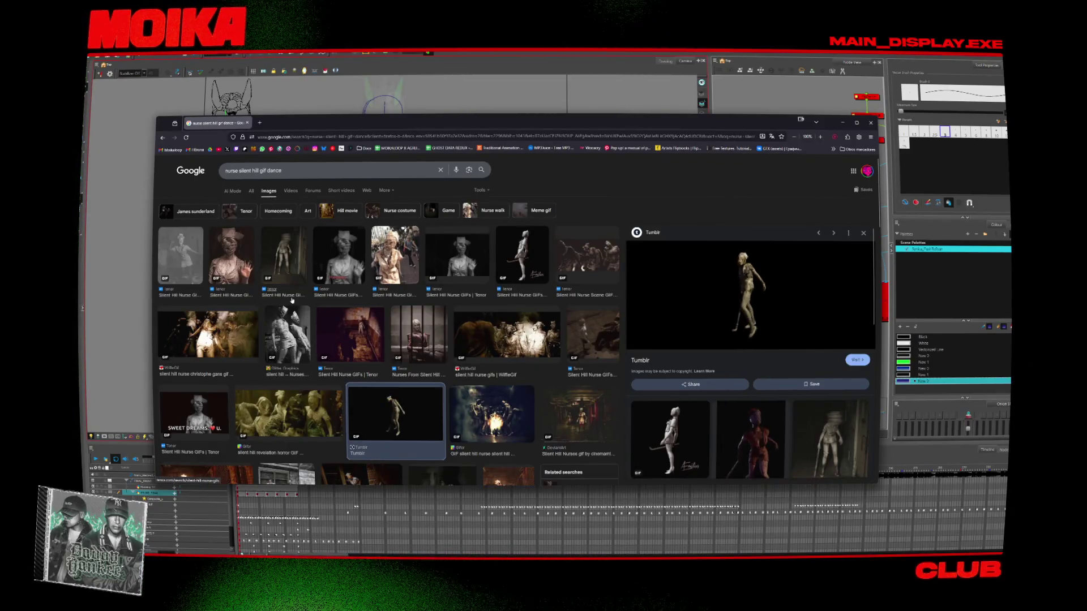
{"action": "left_click", "coordinate": [194, 419]}
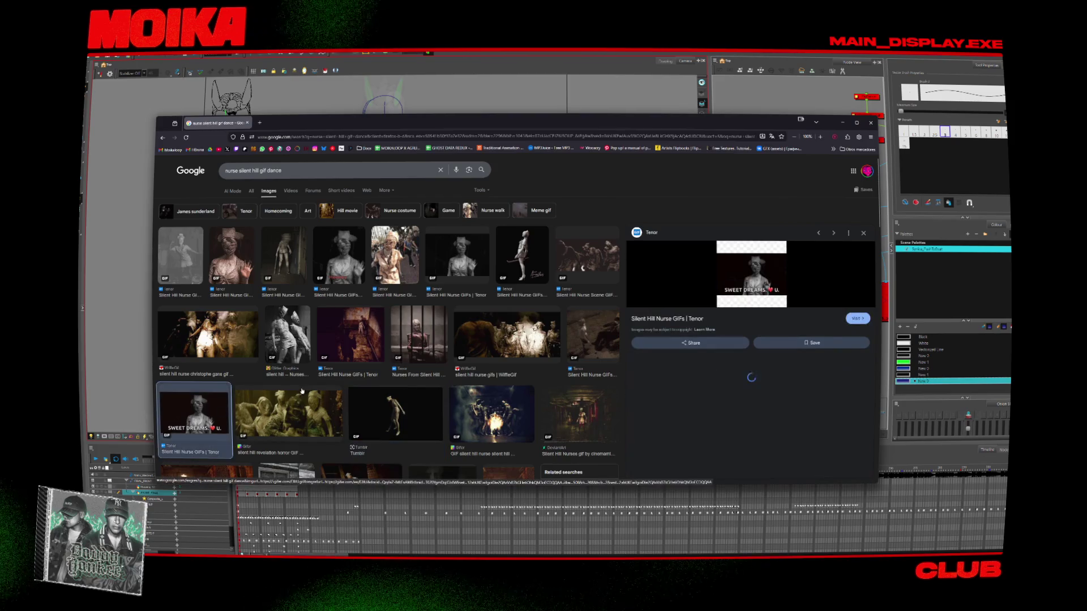
Preview the silent hill gifs Page 5 and Page 9 results
{"action": "scroll", "coordinate": [299, 398], "scroll_direction": "down", "scroll_amount": 1}
{"action": "scroll", "coordinate": [298, 398], "scroll_direction": "down", "scroll_amount": 1}
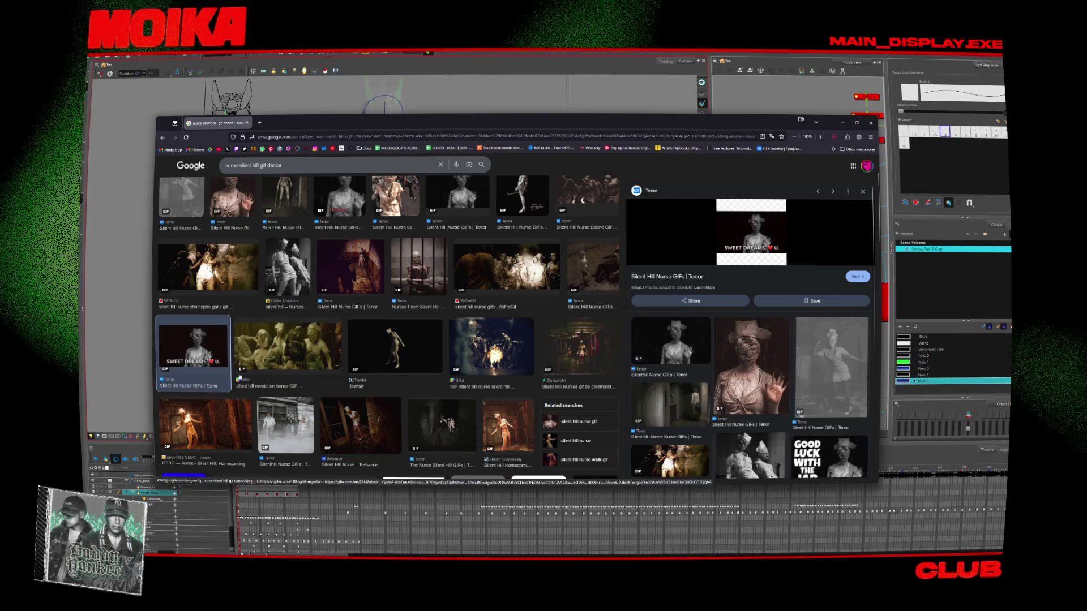
{"action": "scroll", "coordinate": [396, 362], "scroll_direction": "down", "scroll_amount": 3}
{"action": "scroll", "coordinate": [430, 361], "scroll_direction": "down", "scroll_amount": 1}
{"action": "scroll", "coordinate": [430, 362], "scroll_direction": "down", "scroll_amount": 2}
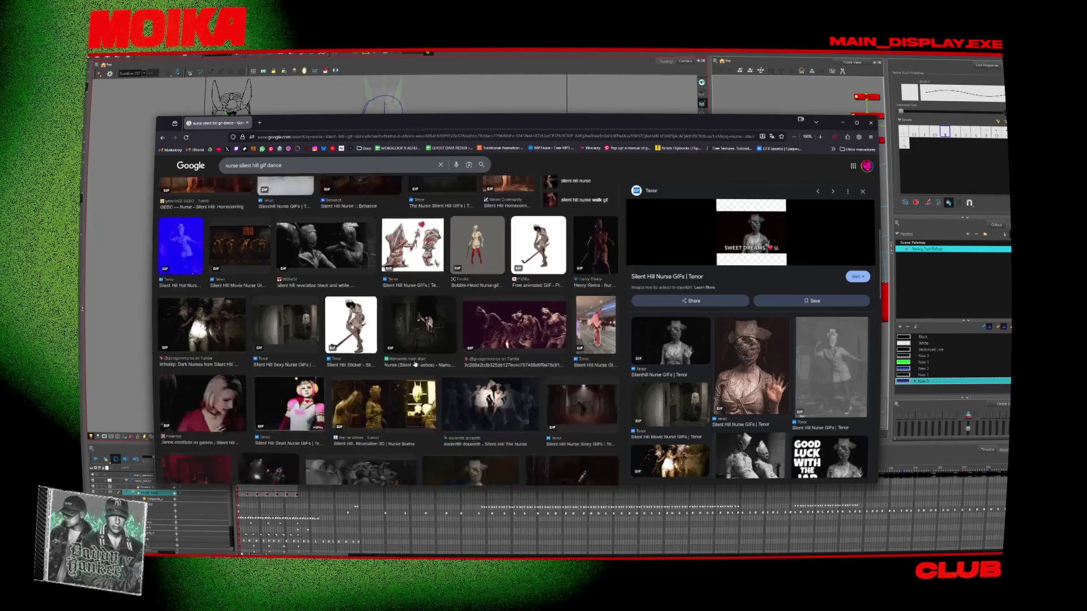
{"action": "scroll", "coordinate": [277, 322], "scroll_direction": "down", "scroll_amount": 2}
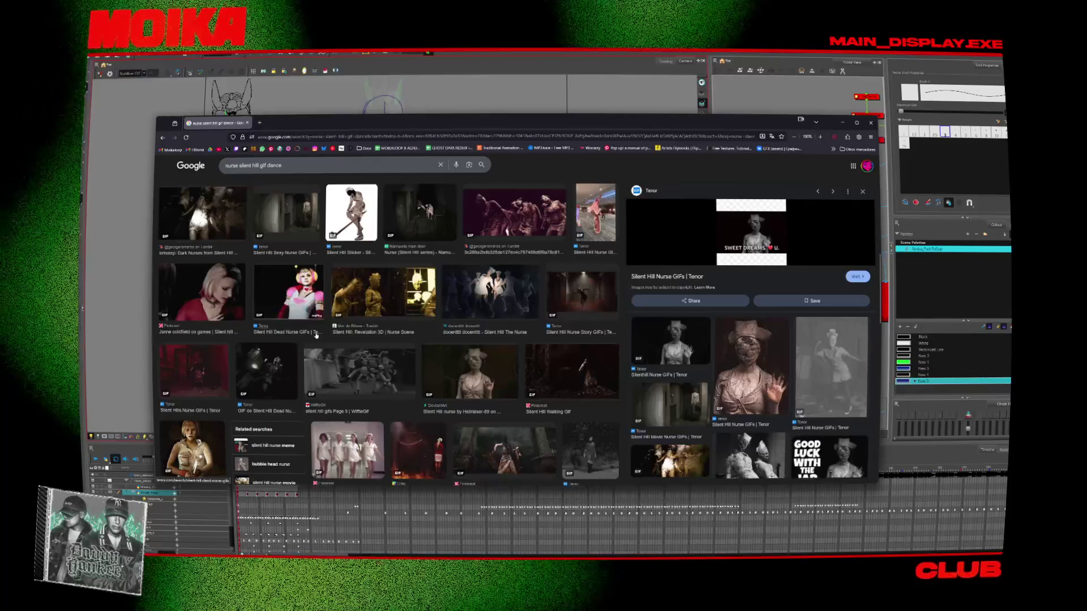
{"action": "left_click", "coordinate": [350, 364]}
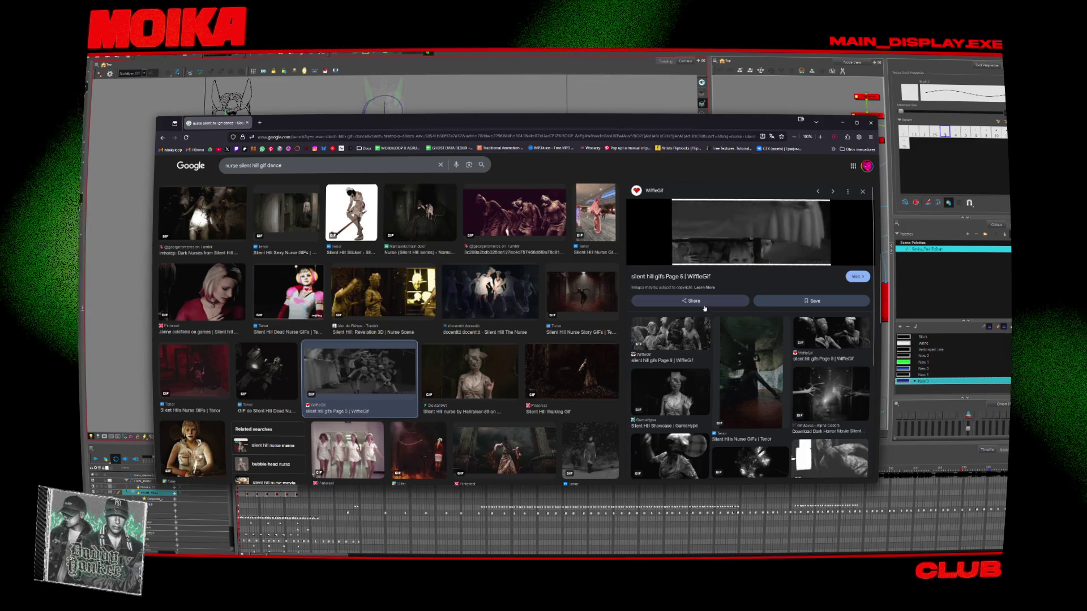
{"action": "left_click", "coordinate": [673, 334]}
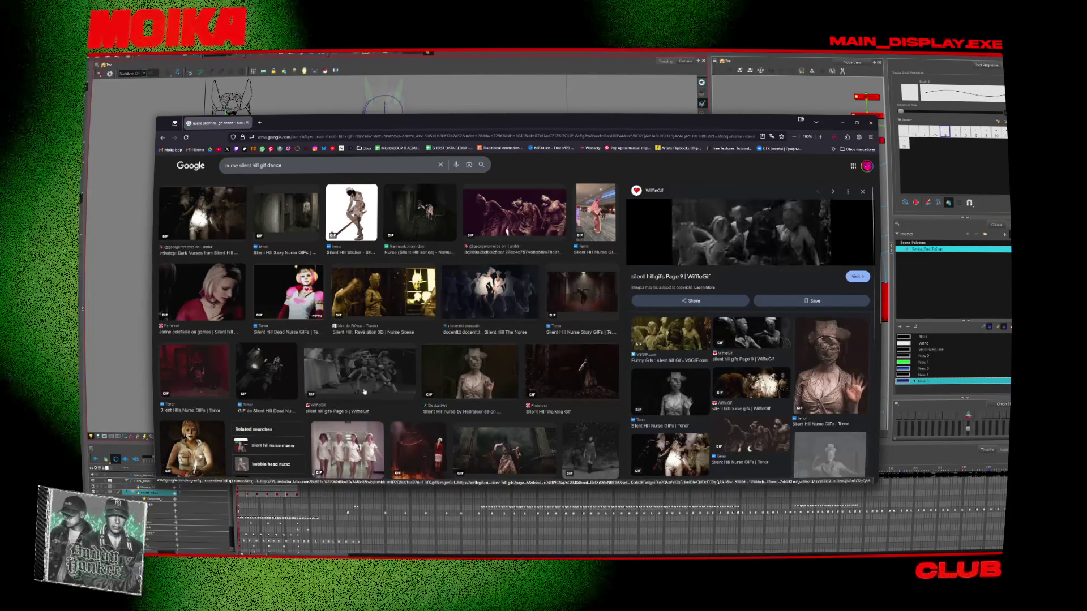
{"action": "key", "text": "alt+Left"}
Open the WiffleGif source page in a new tab and check that it loaded
{"action": "middle_click", "coordinate": [698, 276]}
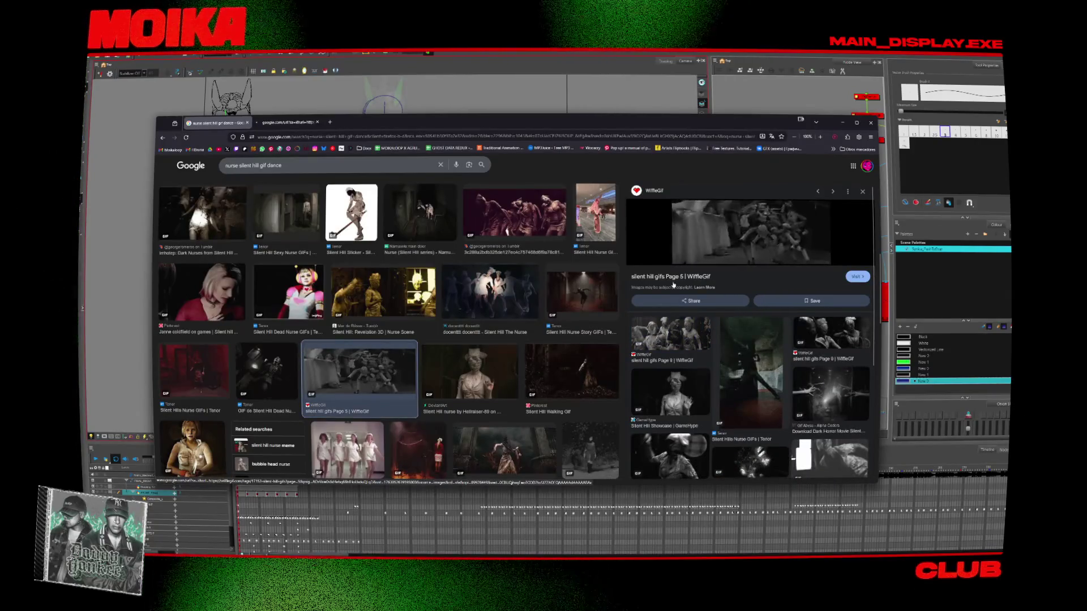
{"action": "scroll", "coordinate": [553, 332], "scroll_direction": "down", "scroll_amount": 2}
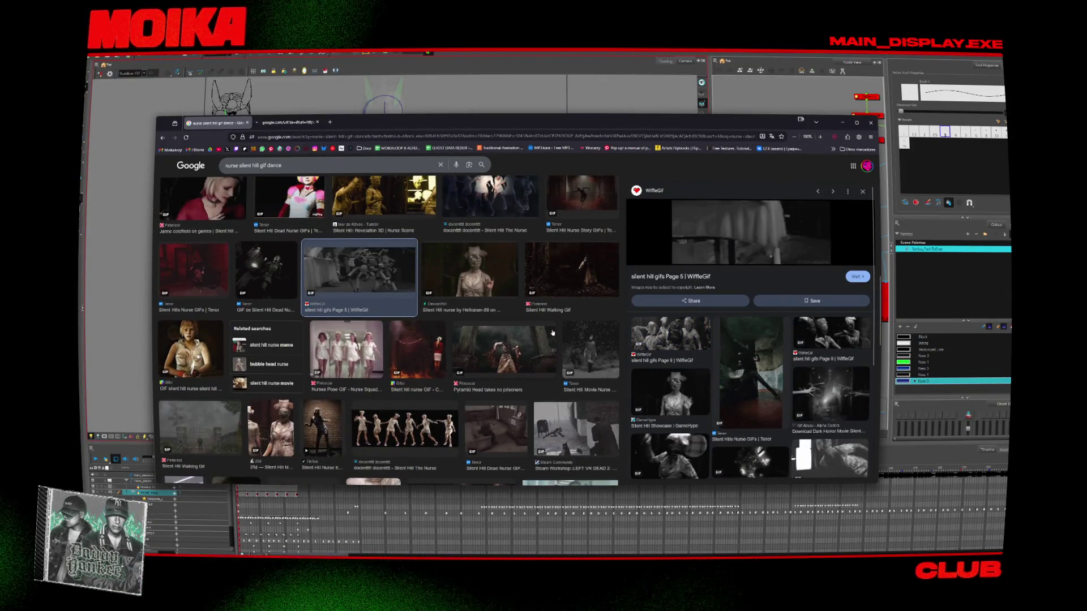
{"action": "key", "text": "ctrl+Tab"}
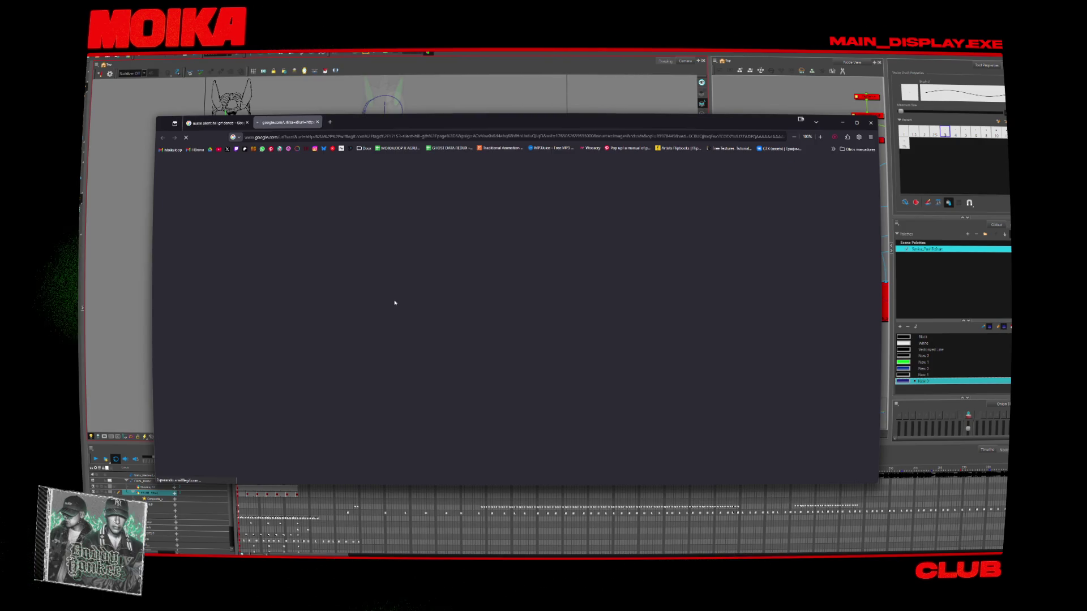
{"action": "key", "text": "ctrl+Tab"}
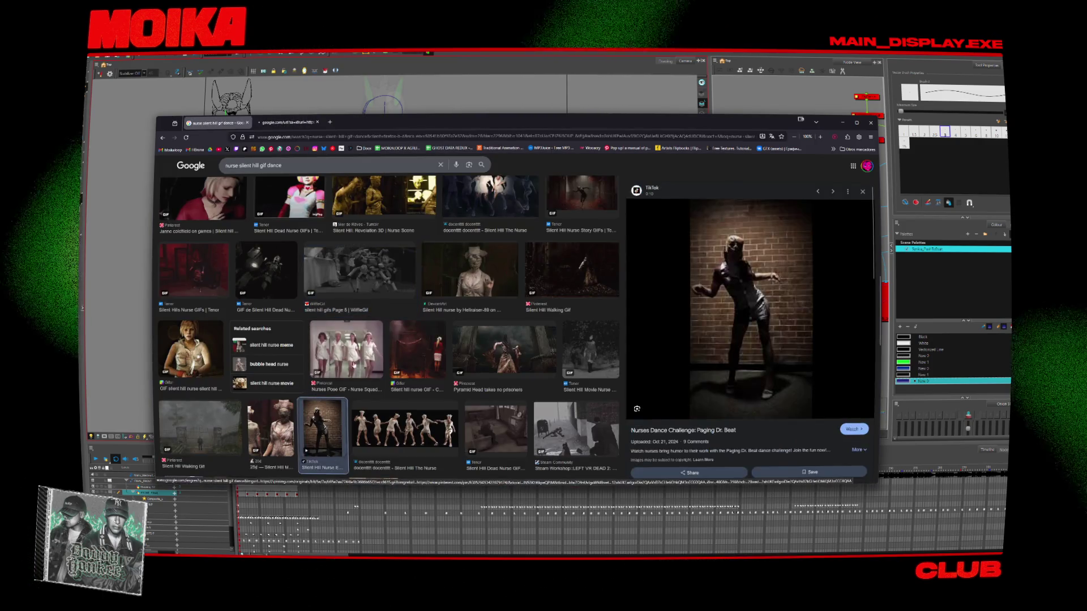
{"action": "scroll", "coordinate": [354, 365], "scroll_direction": "down", "scroll_amount": 5}
{"action": "scroll", "coordinate": [354, 365], "scroll_direction": "up", "scroll_amount": 3}
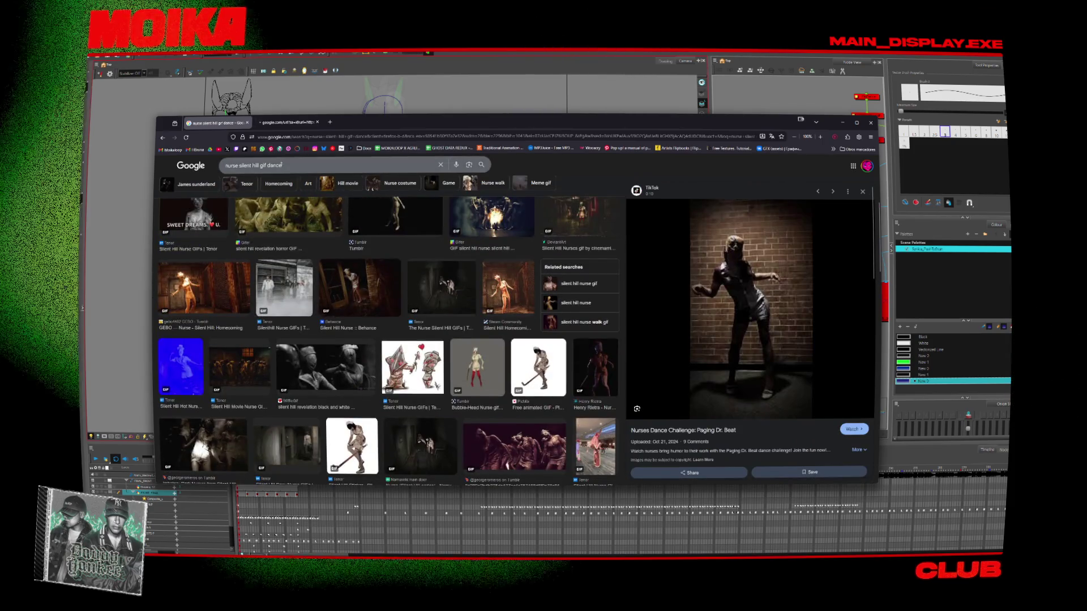
{"action": "key", "text": "ctrl+Tab"}
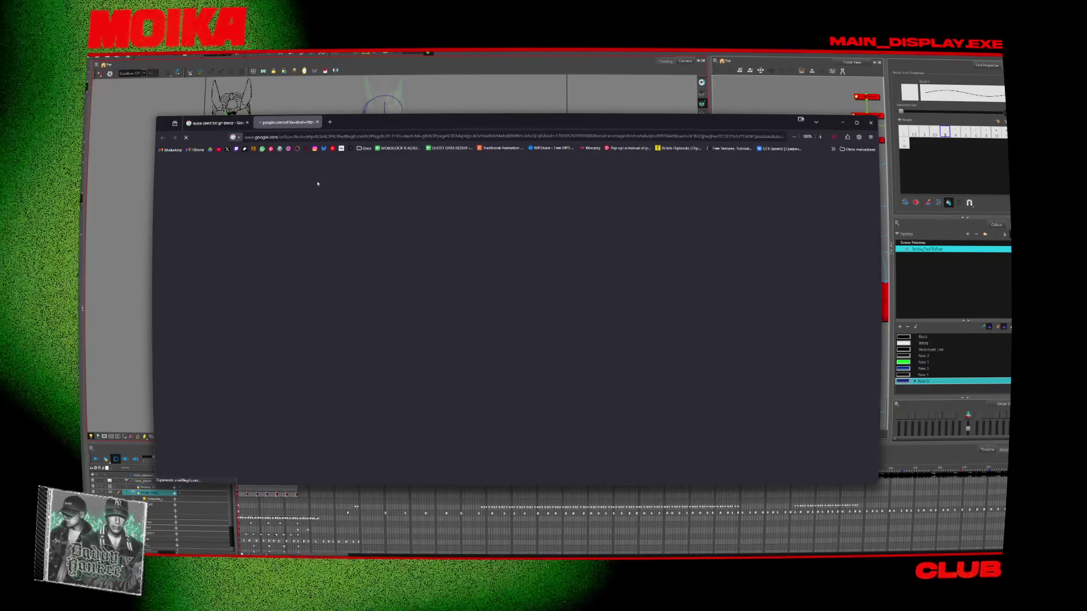
{"action": "key", "text": "ctrl+Tab"}
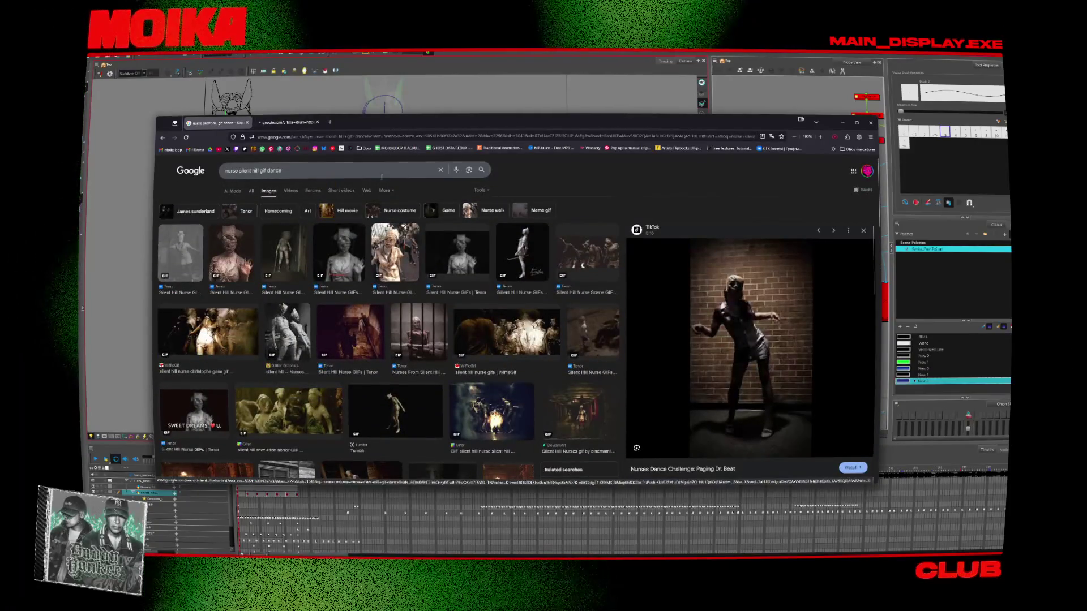
Search 'zombie techno gif', then switch to the TikTok Silent Hill nurse dance tab
{"action": "left_click", "coordinate": [376, 169]}
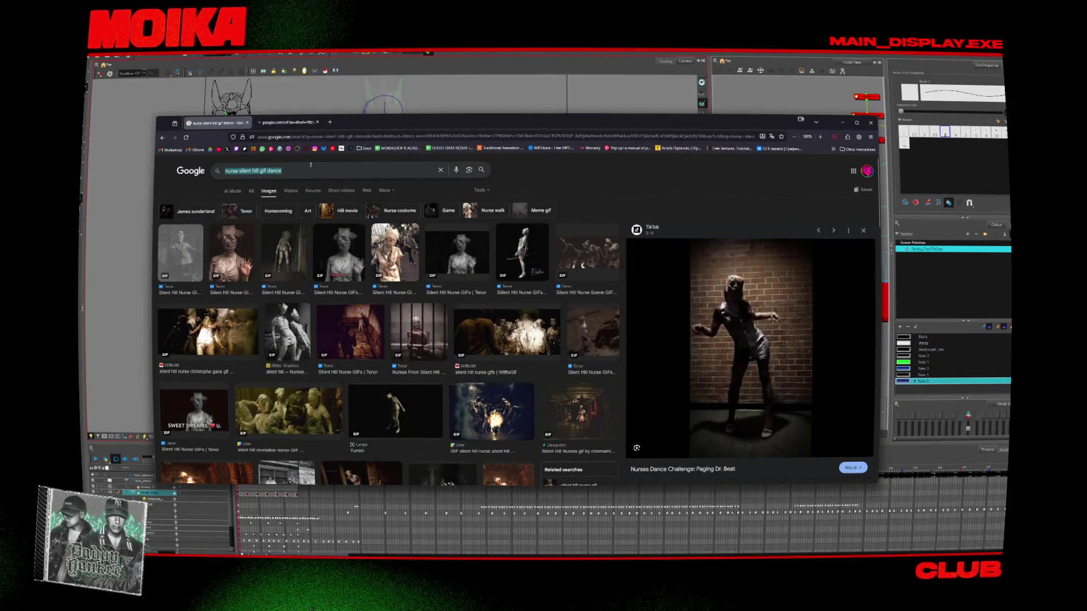
{"action": "left_click", "coordinate": [718, 346]}
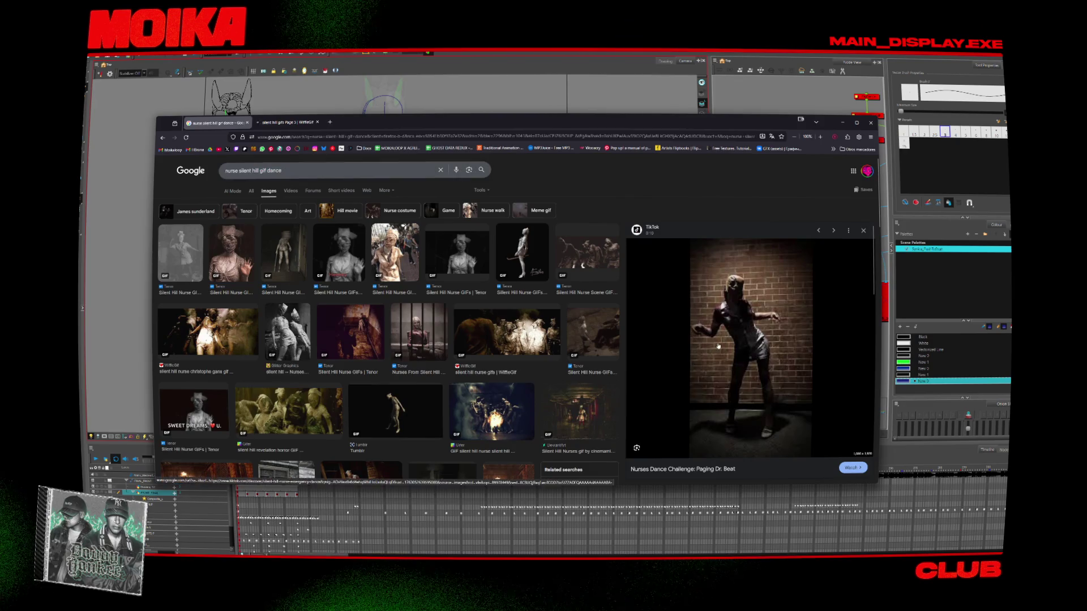
{"action": "triple_click", "coordinate": [339, 170]}
{"action": "type", "text": "zombie te"}
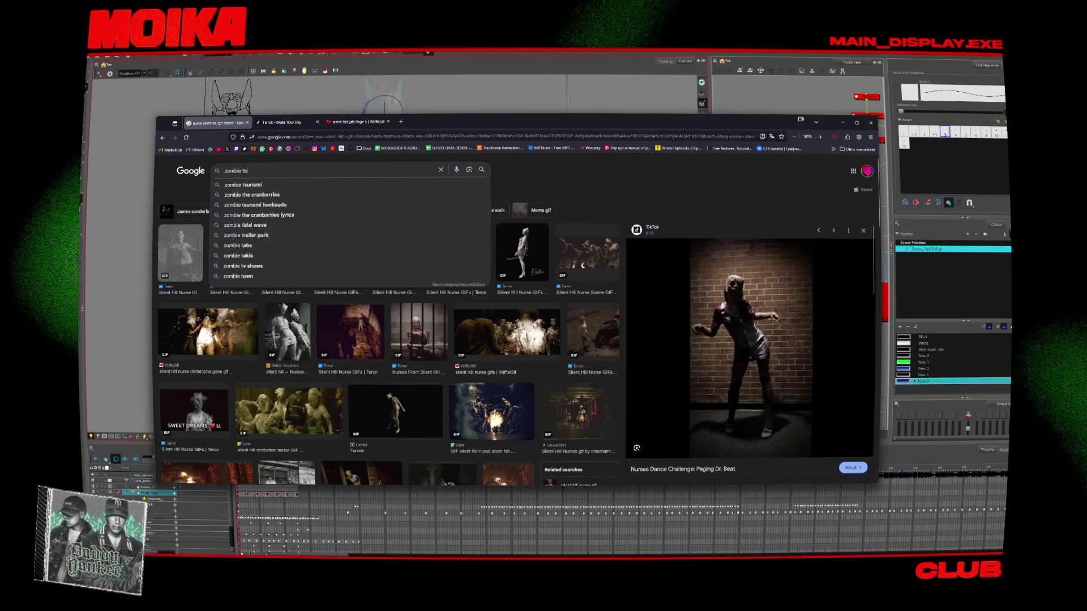
{"action": "type", "text": "chno gif"}
{"action": "key", "text": "Return"}
{"action": "key", "text": "ctrl+Tab"}
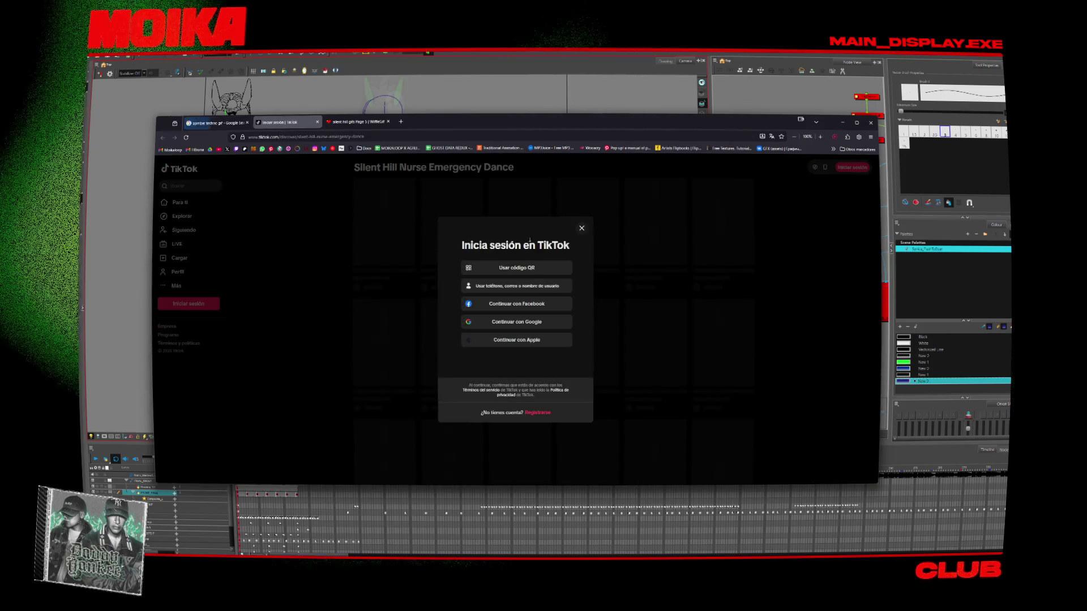
Dismiss the TikTok login prompt, watch the green-screen and other Silent Hill nurse dance videos, then close them
{"action": "left_click", "coordinate": [320, 253]}
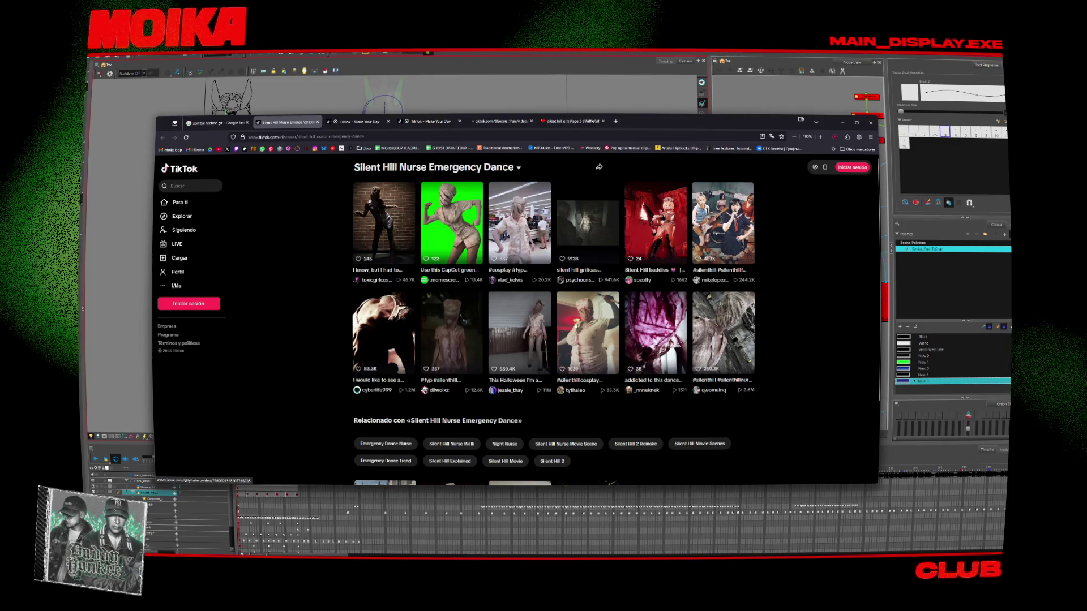
{"action": "middle_click", "coordinate": [536, 324]}
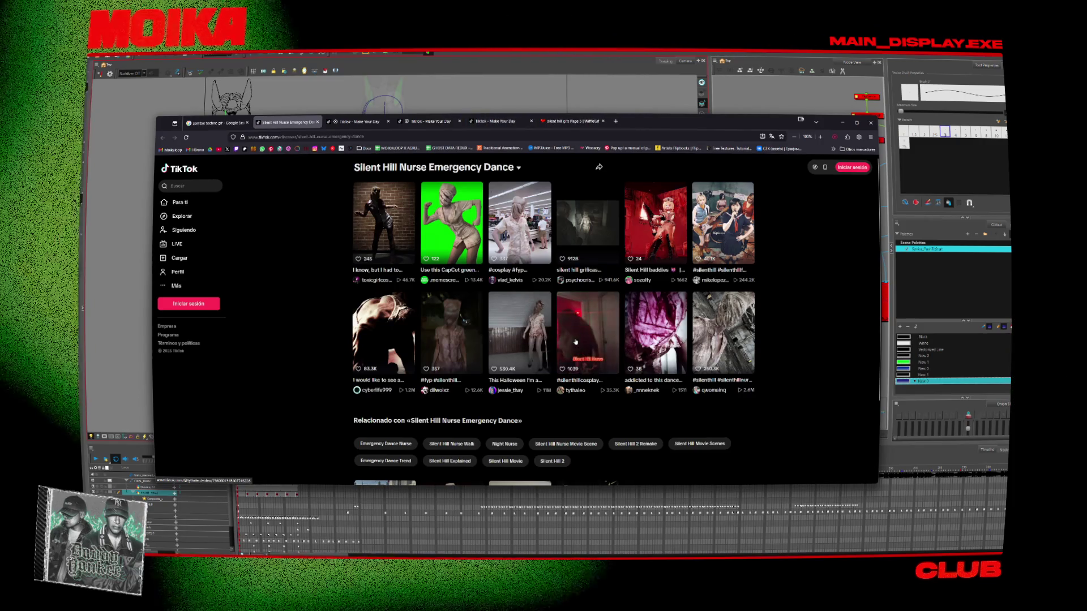
{"action": "left_click", "coordinate": [452, 224]}
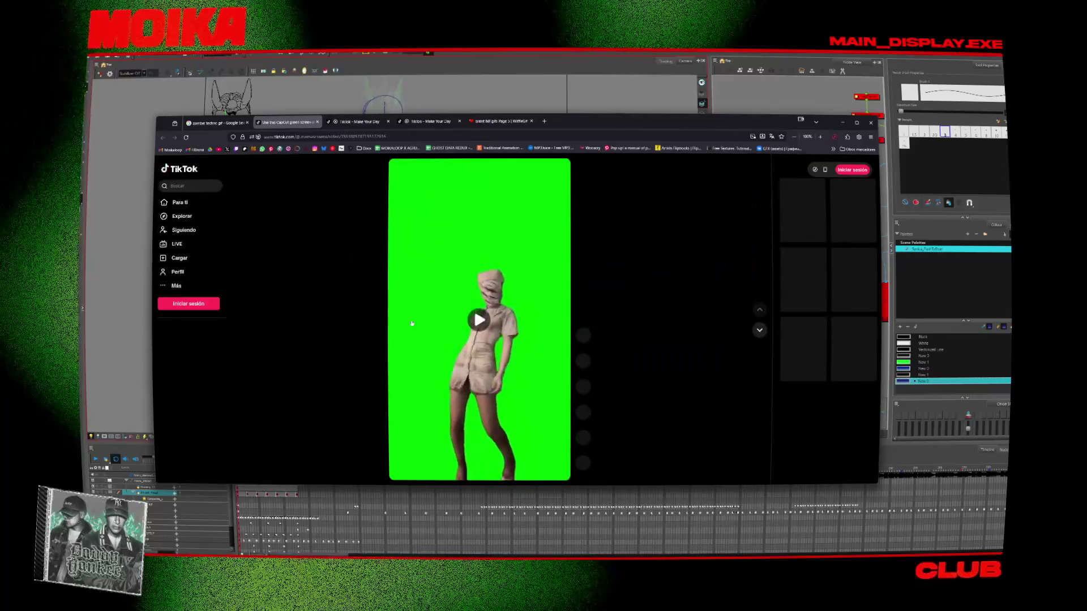
{"action": "scroll", "coordinate": [329, 348], "scroll_direction": "down", "scroll_amount": 1}
{"action": "scroll", "coordinate": [329, 348], "scroll_direction": "up", "scroll_amount": 3}
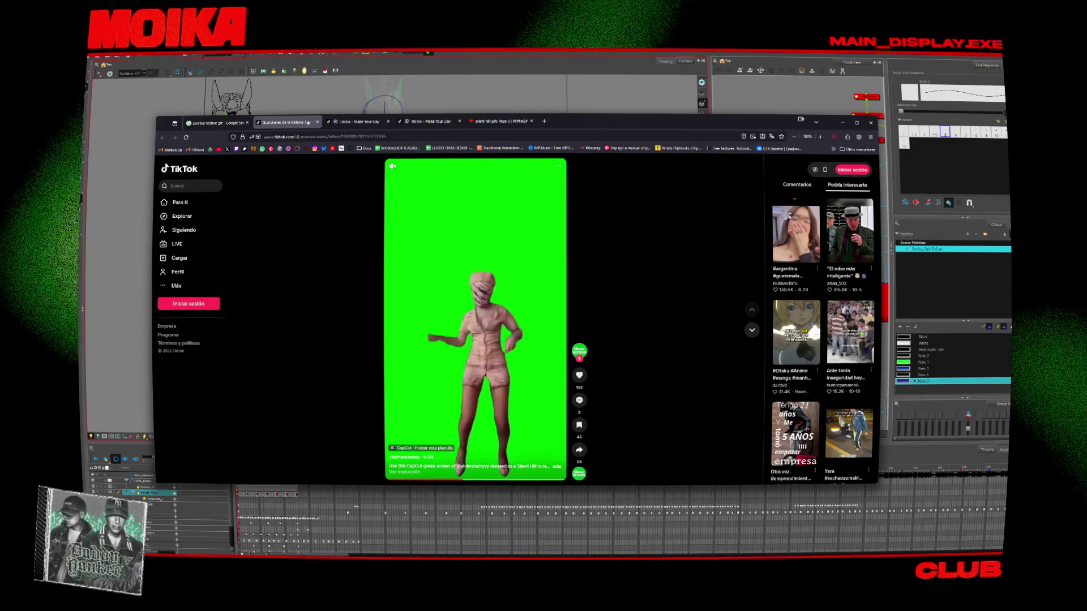
{"action": "scroll", "coordinate": [347, 180], "scroll_direction": "down", "scroll_amount": 1}
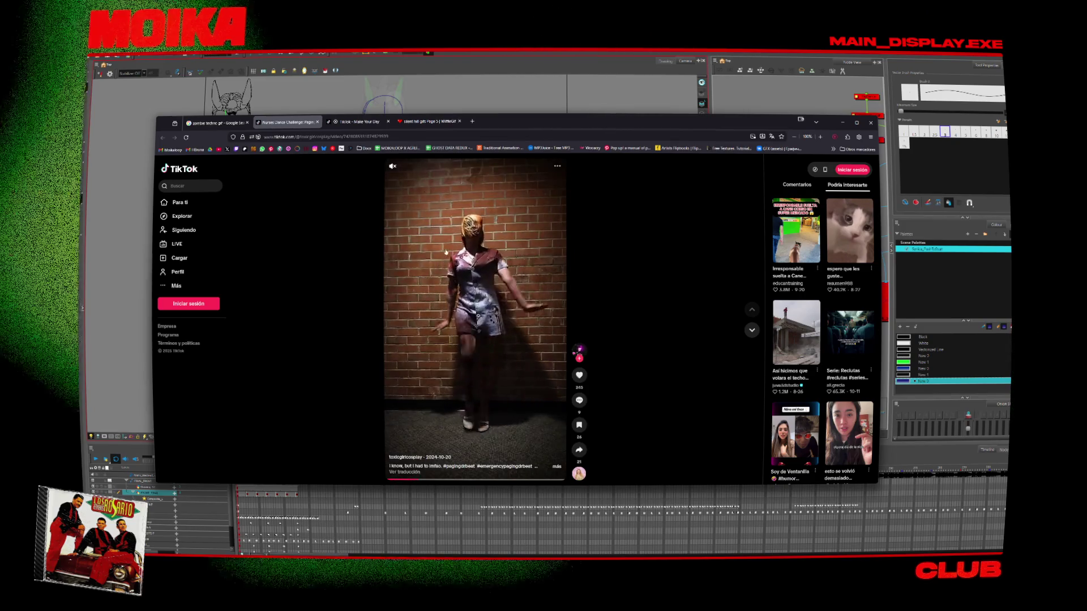
{"action": "left_click", "coordinate": [365, 123]}
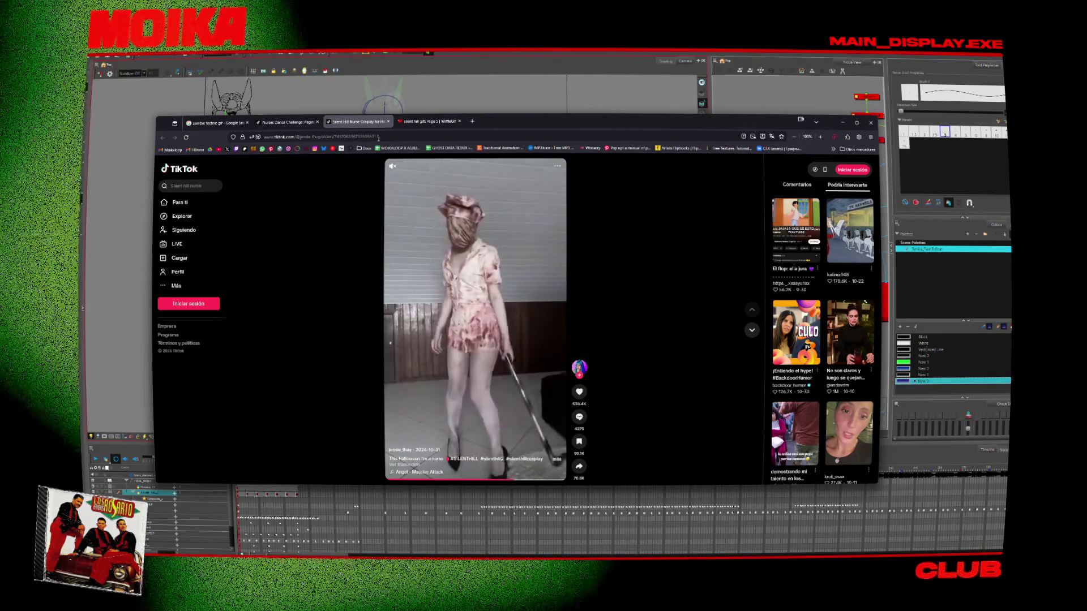
{"action": "left_click", "coordinate": [387, 121]}
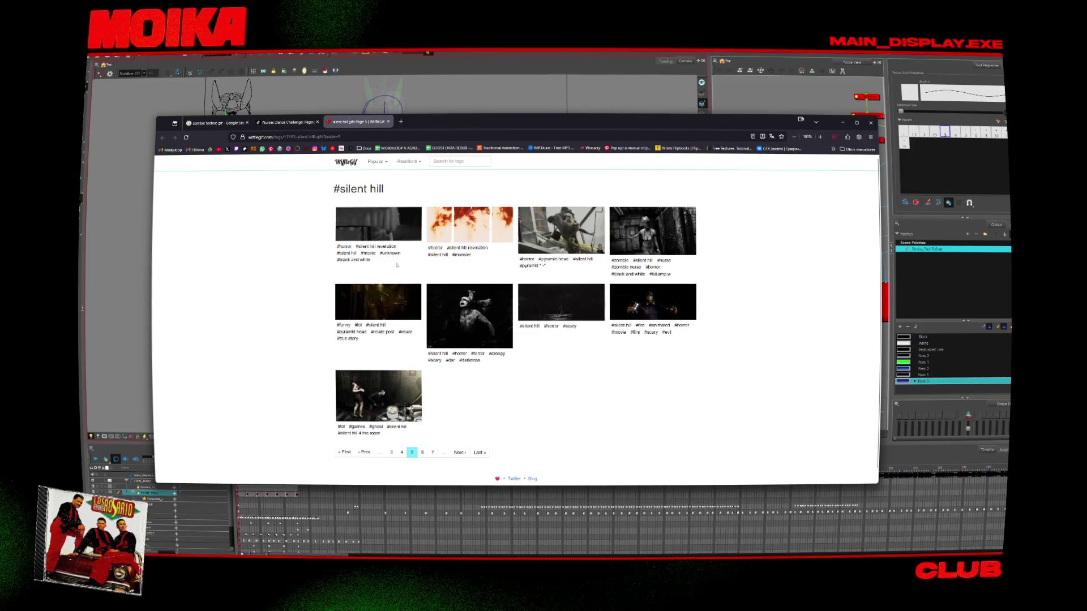
Open the black-and-white Silent Hill Revelation gif, then minimize the browser to reveal Harmony
{"action": "left_click", "coordinate": [382, 226]}
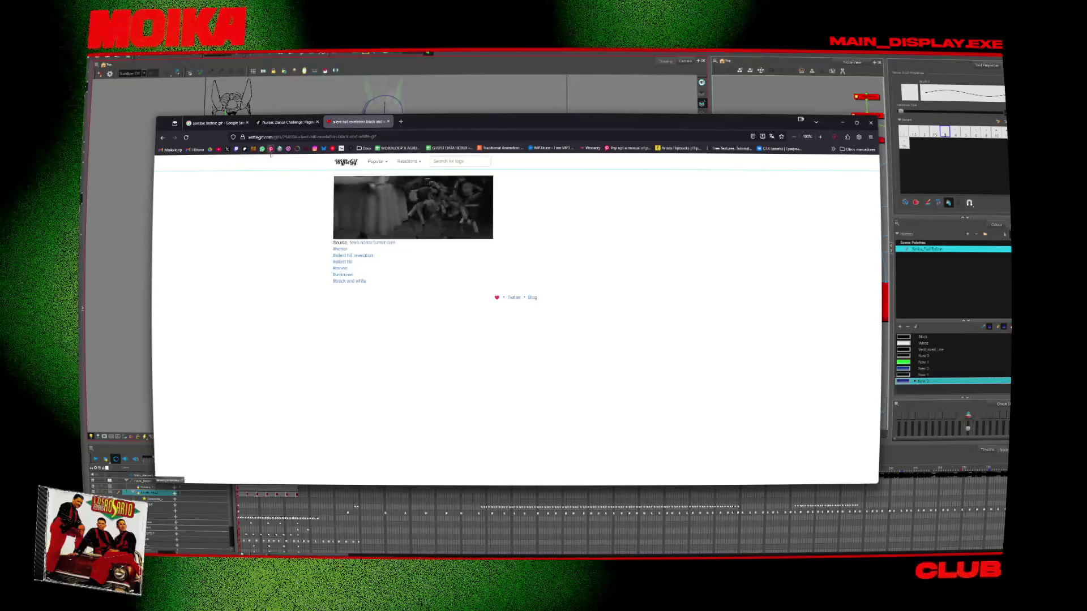
{"action": "left_click_drag", "start_coordinate": [446, 124], "coordinate": [428, 115]}
{"action": "left_click", "coordinate": [824, 112]}
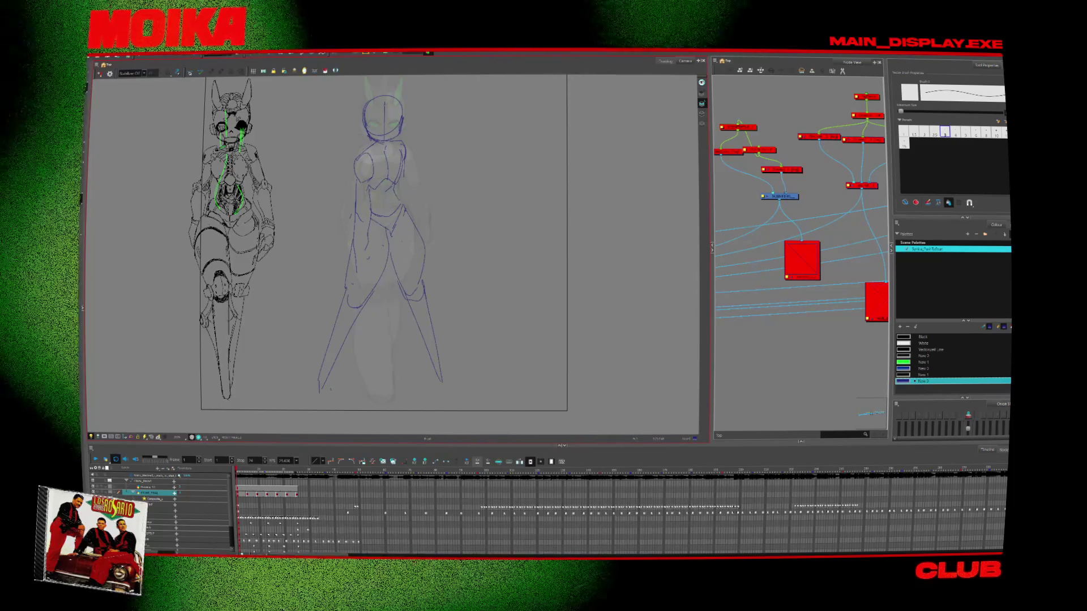
Back in the YouTube results, open the second Silent Hill Revelation Short in a background tab
{"action": "key", "text": "alt+Tab"}
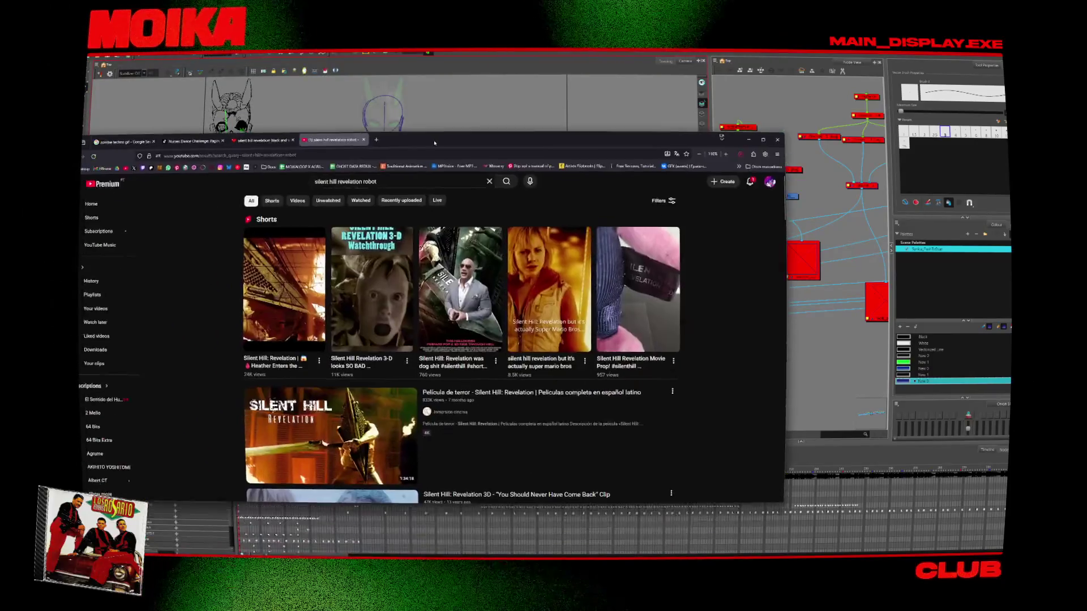
{"action": "scroll", "coordinate": [461, 340], "scroll_direction": "down", "scroll_amount": 2}
{"action": "scroll", "coordinate": [346, 306], "scroll_direction": "down", "scroll_amount": 2}
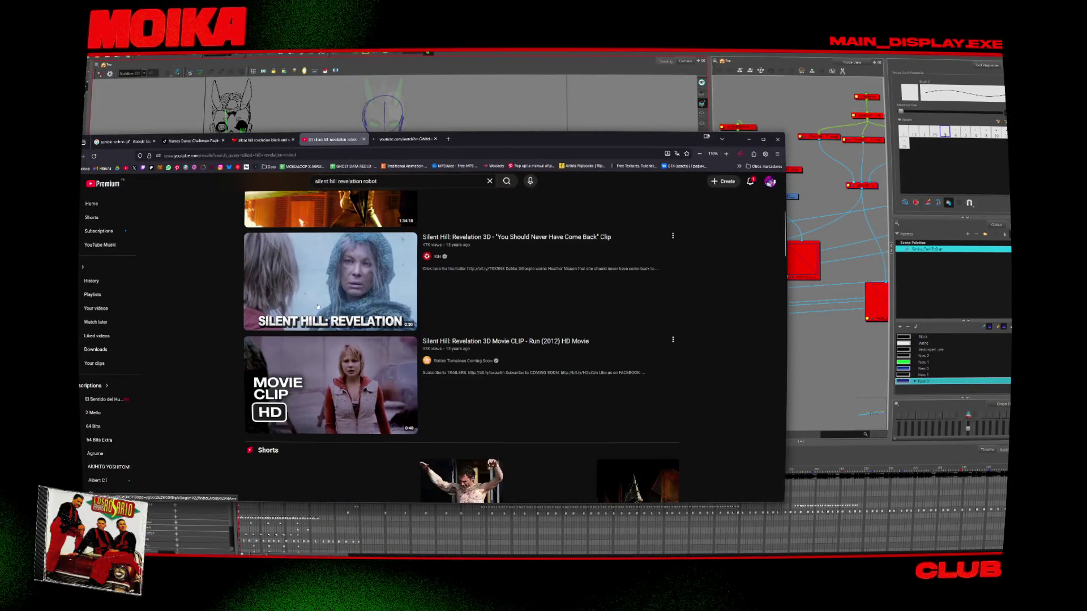
{"action": "scroll", "coordinate": [346, 295], "scroll_direction": "up", "scroll_amount": 3}
{"action": "scroll", "coordinate": [344, 290], "scroll_direction": "up", "scroll_amount": 2}
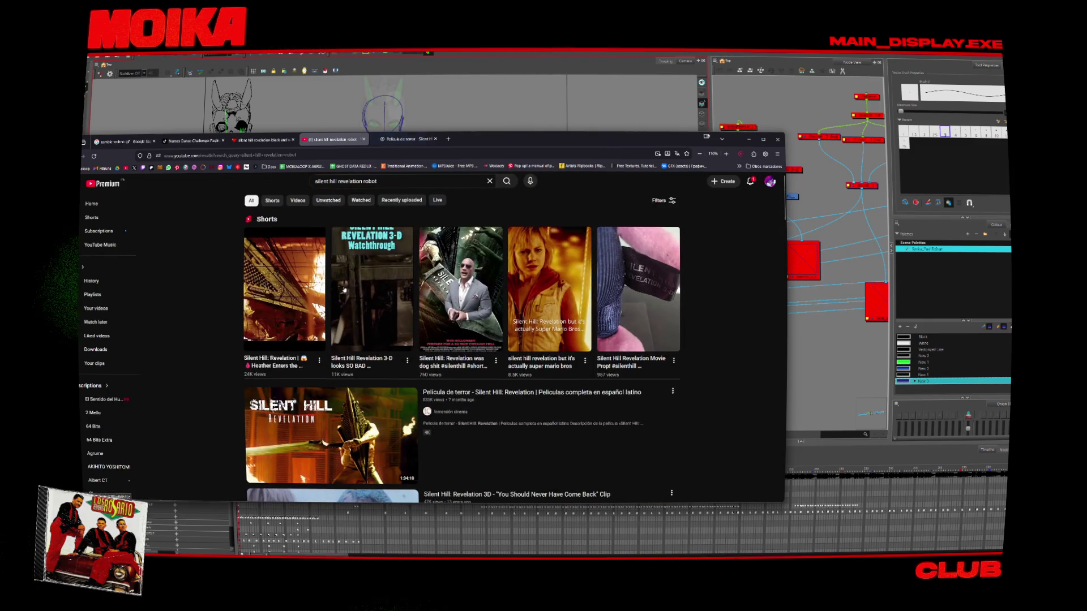
{"action": "middle_click", "coordinate": [362, 291]}
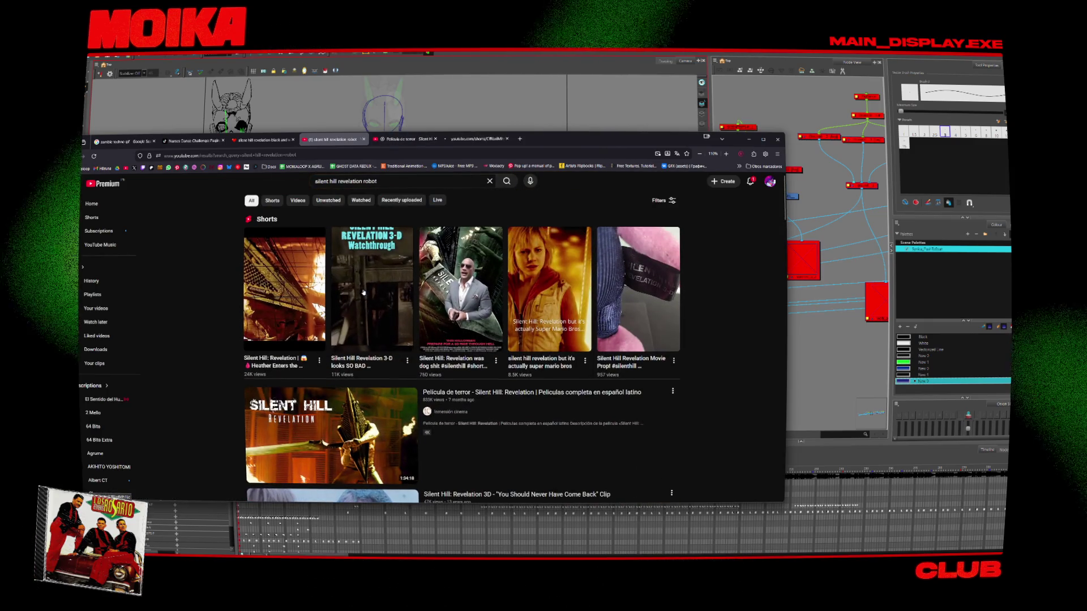
Search 'silent hill revelation scene' and open a Short and a video in background tabs
{"action": "double_click", "coordinate": [406, 182]}
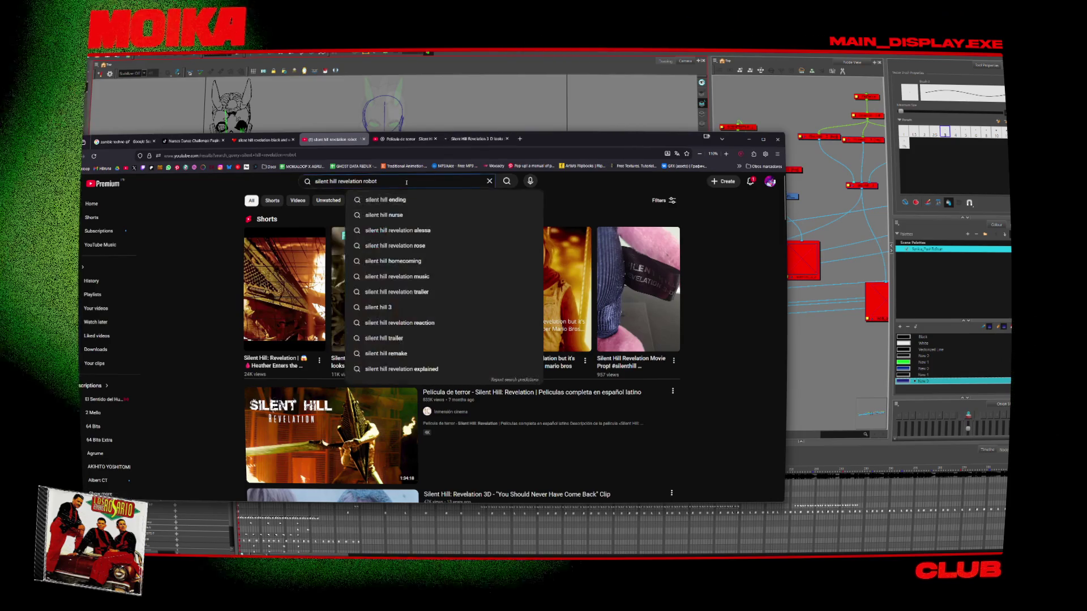
{"action": "type", "text": "s"}
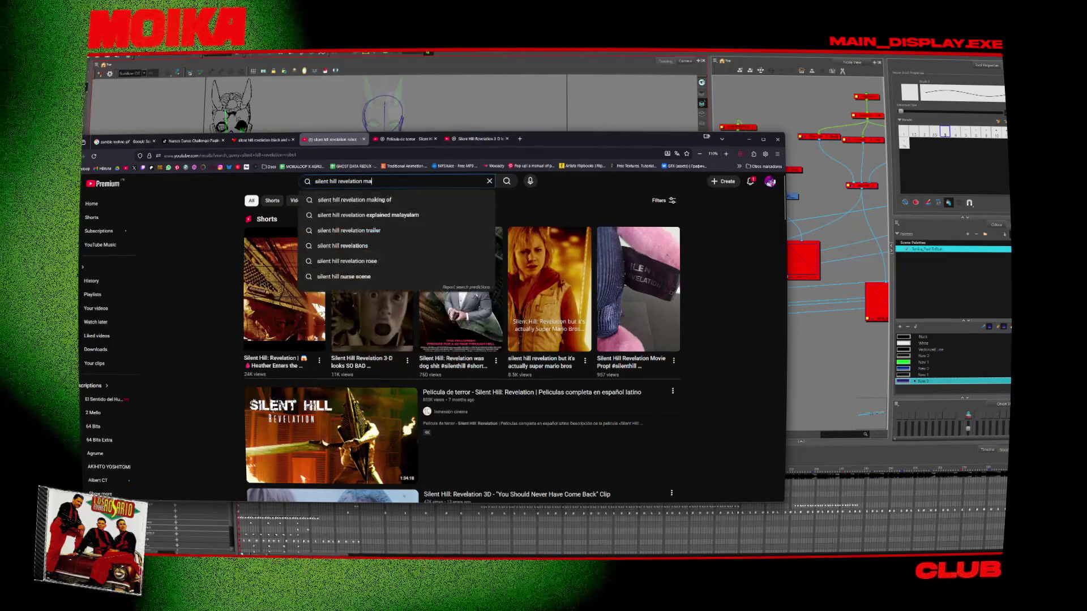
{"action": "type", "text": "cene"}
{"action": "key", "text": "Return"}
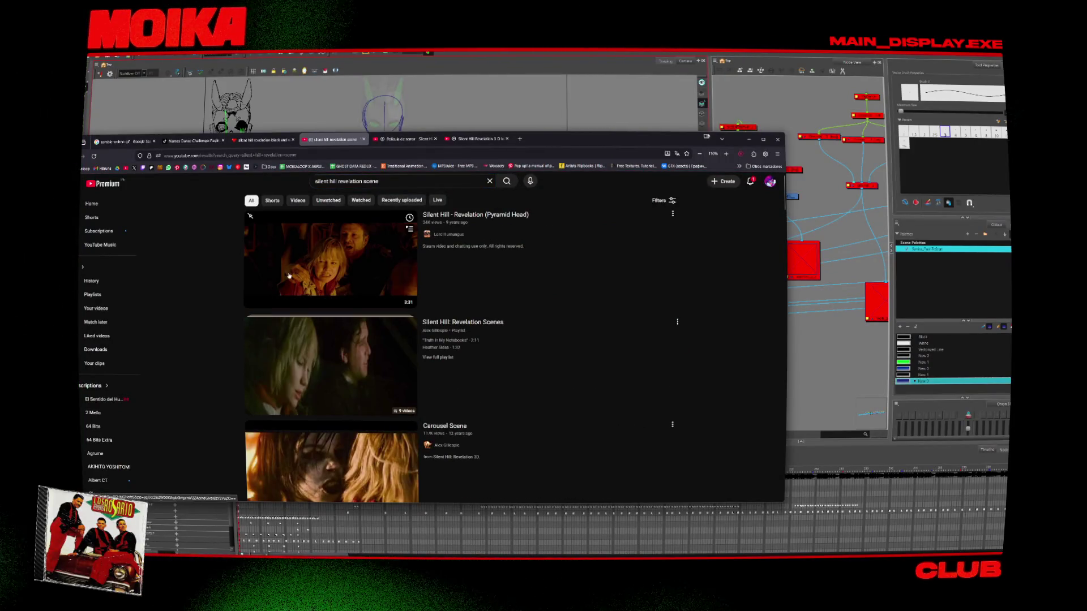
{"action": "scroll", "coordinate": [277, 276], "scroll_direction": "down", "scroll_amount": 3}
{"action": "scroll", "coordinate": [231, 287], "scroll_direction": "down", "scroll_amount": 3}
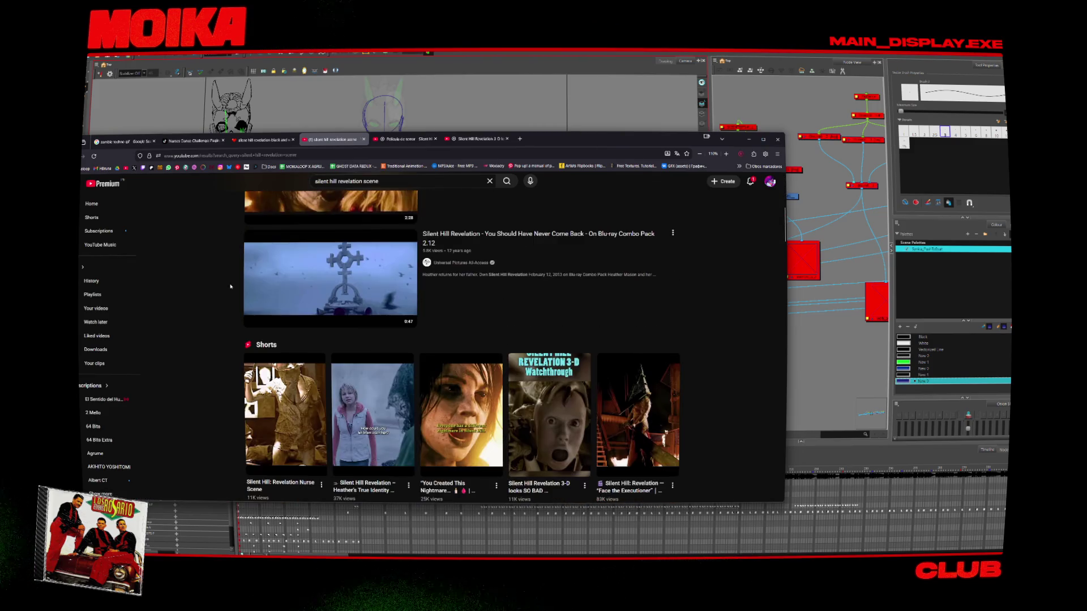
{"action": "scroll", "coordinate": [230, 287], "scroll_direction": "down", "scroll_amount": 3}
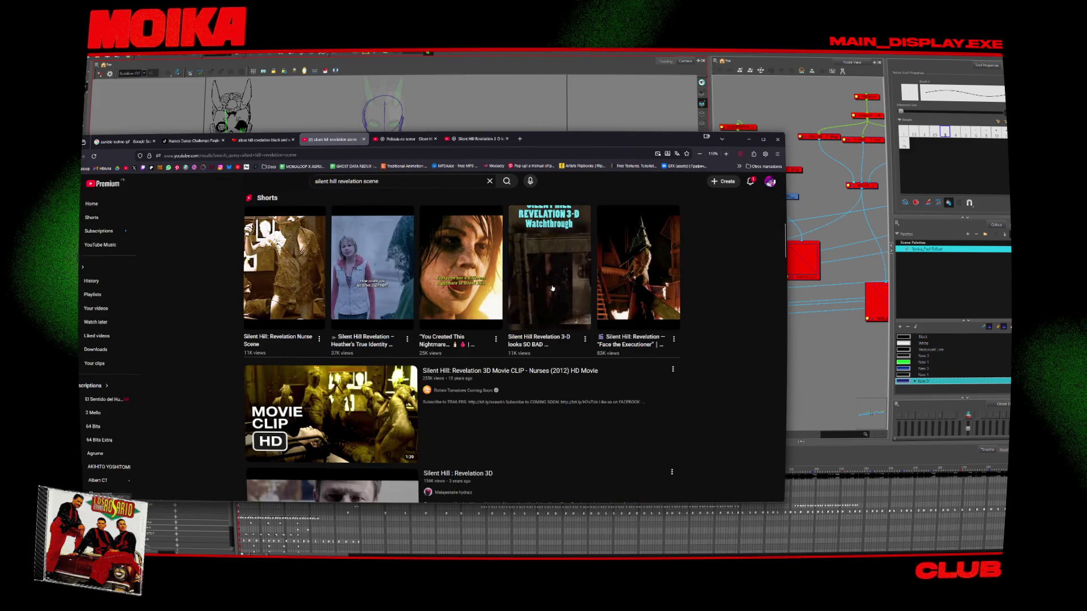
{"action": "middle_click", "coordinate": [498, 331]}
{"action": "middle_click", "coordinate": [331, 414]}
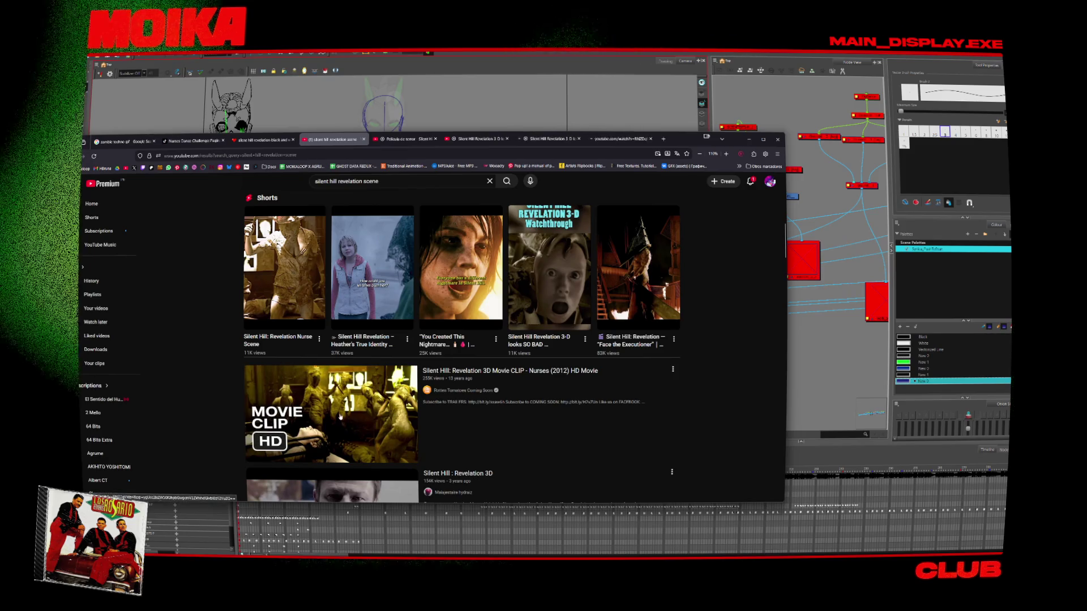
Browse further down the scene results, then close the results tab
{"action": "scroll", "coordinate": [263, 364], "scroll_direction": "down", "scroll_amount": 6}
{"action": "scroll", "coordinate": [263, 364], "scroll_direction": "down", "scroll_amount": 3}
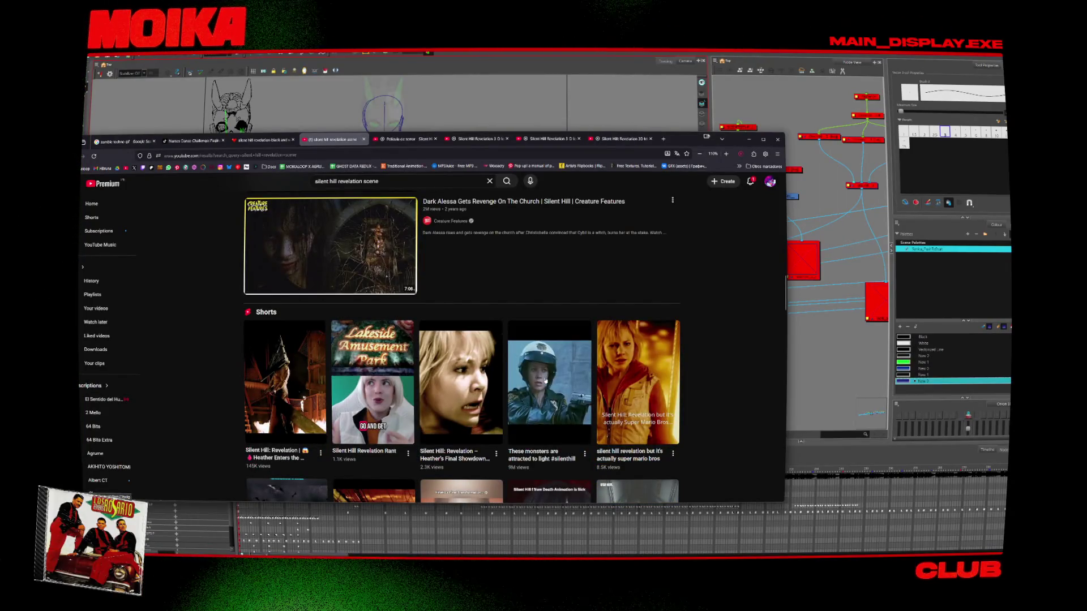
{"action": "scroll", "coordinate": [248, 301], "scroll_direction": "down", "scroll_amount": 3}
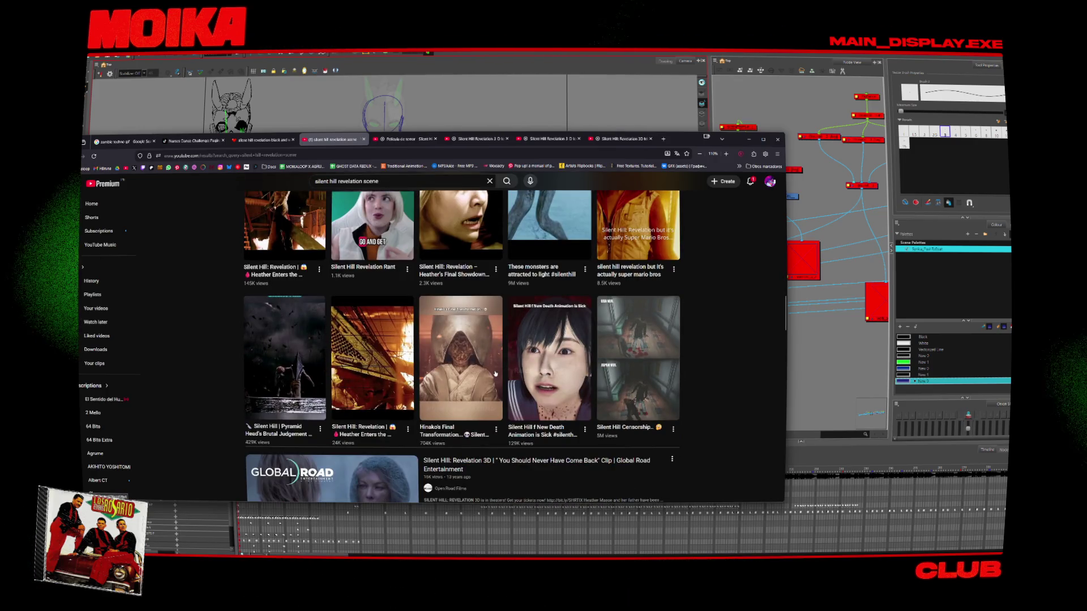
{"action": "scroll", "coordinate": [206, 294], "scroll_direction": "down", "scroll_amount": 4}
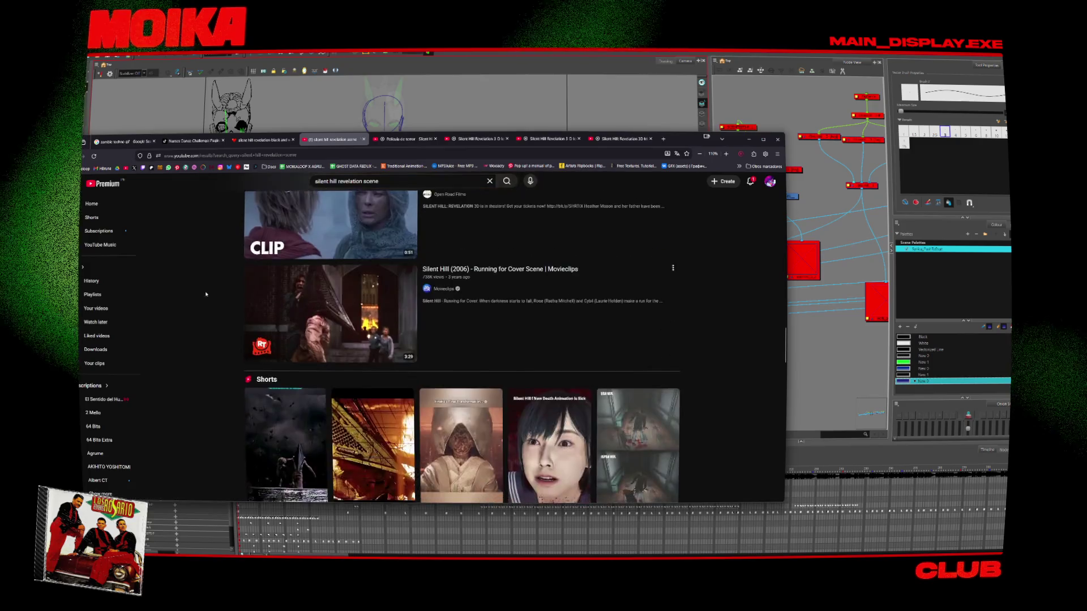
{"action": "scroll", "coordinate": [205, 294], "scroll_direction": "down", "scroll_amount": 3}
{"action": "scroll", "coordinate": [212, 288], "scroll_direction": "down", "scroll_amount": 2}
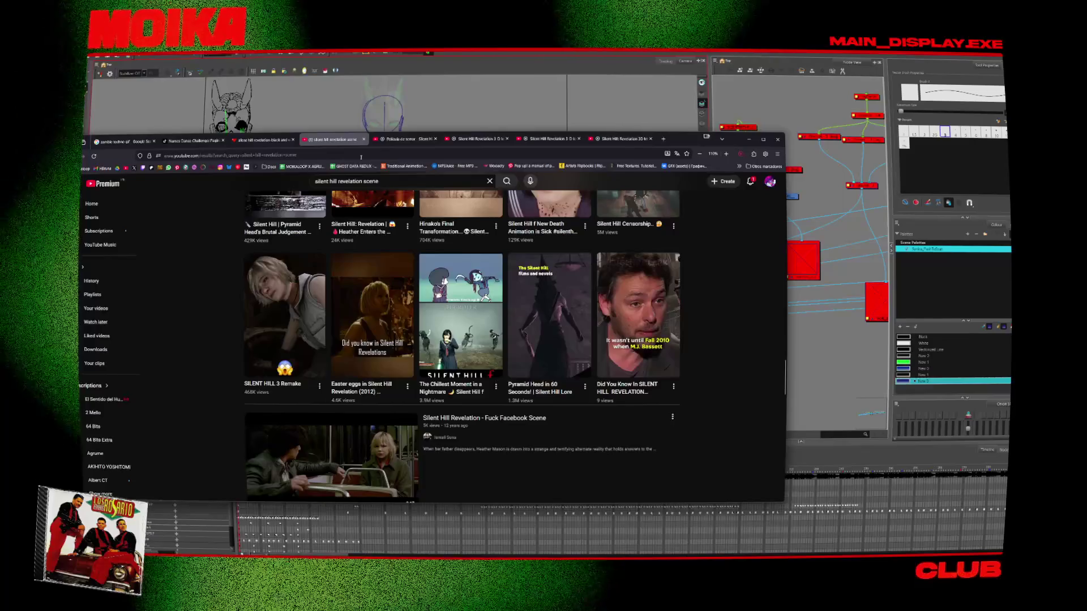
{"action": "key", "text": "ctrl+w"}
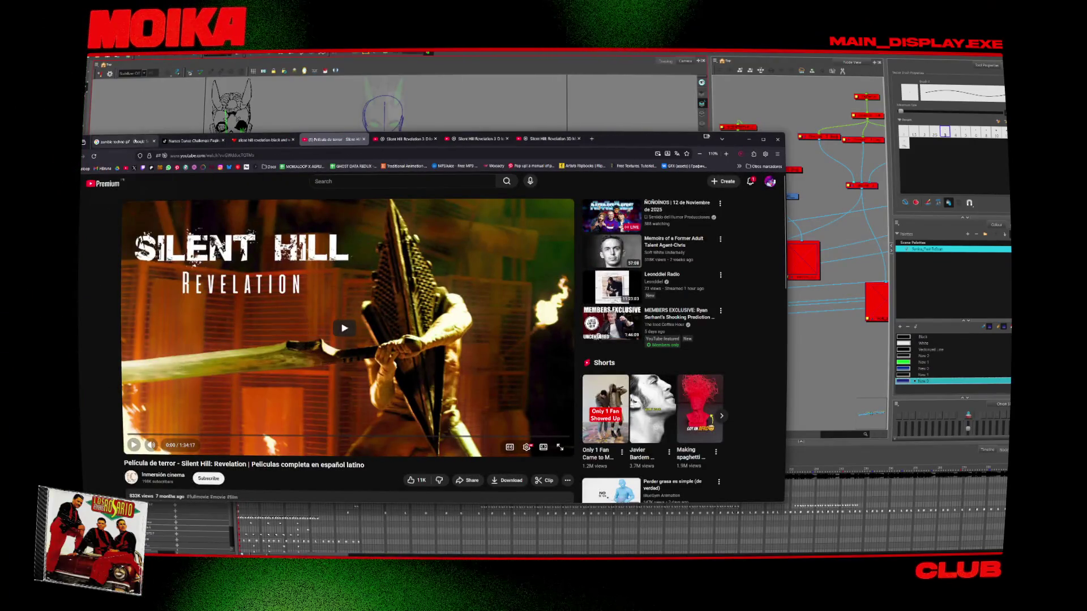
Close the zombie techno gif image search tab
{"action": "left_click", "coordinate": [139, 143]}
{"action": "left_click_drag", "start_coordinate": [679, 140], "coordinate": [736, 117]}
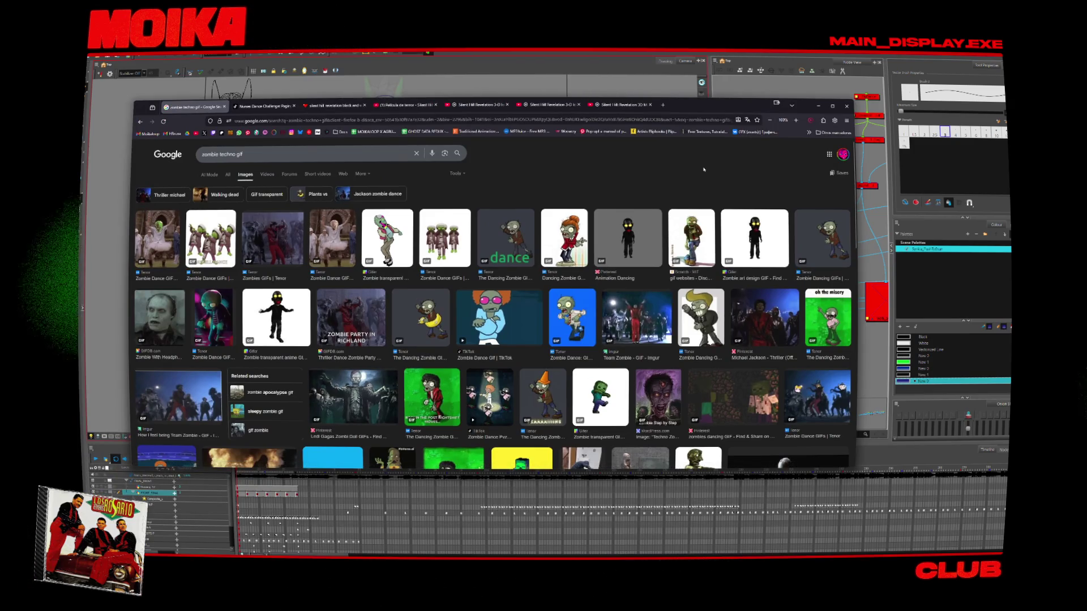
{"action": "key", "text": "ctrl+w"}
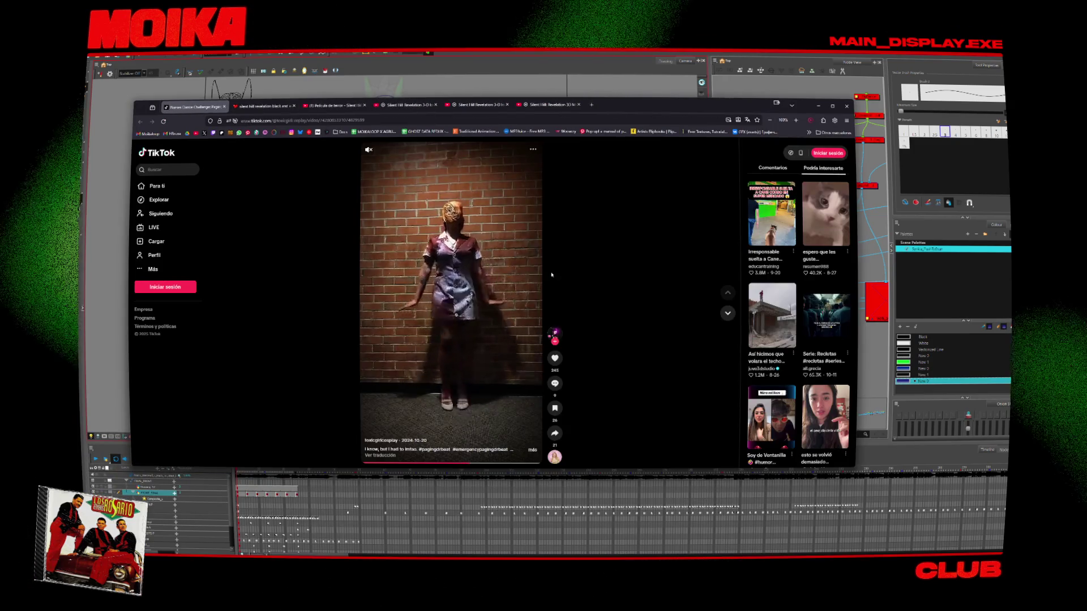
Pause the Silent Hill Revelation movie and switch to the Revelation 3-D video
{"action": "key", "text": "ctrl+Tab"}
{"action": "key", "text": "ctrl+Tab"}
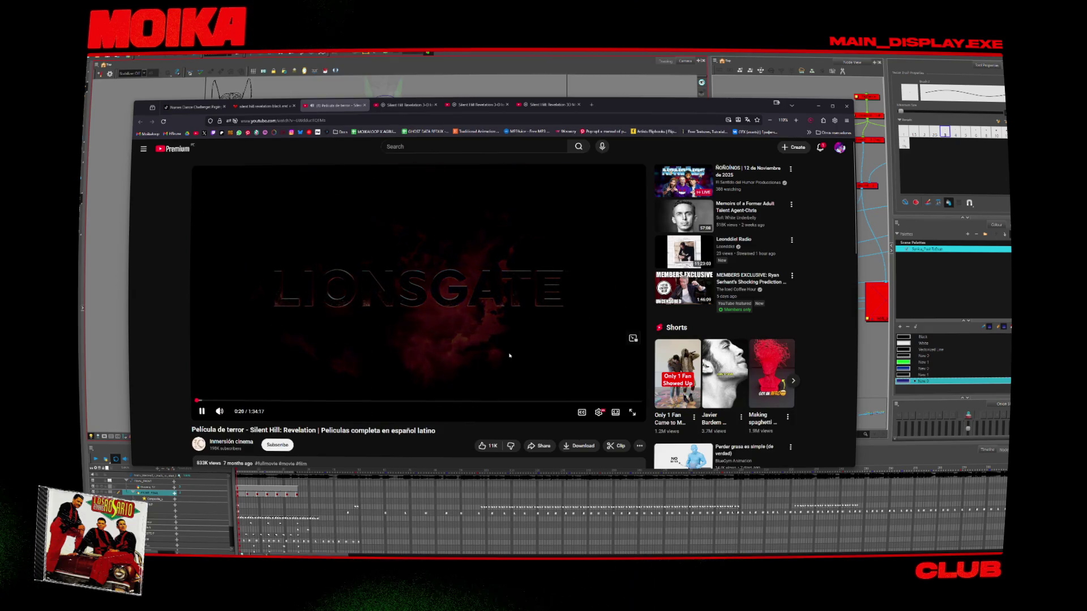
{"action": "left_click", "coordinate": [509, 355]}
{"action": "key", "text": "ctrl+Tab"}
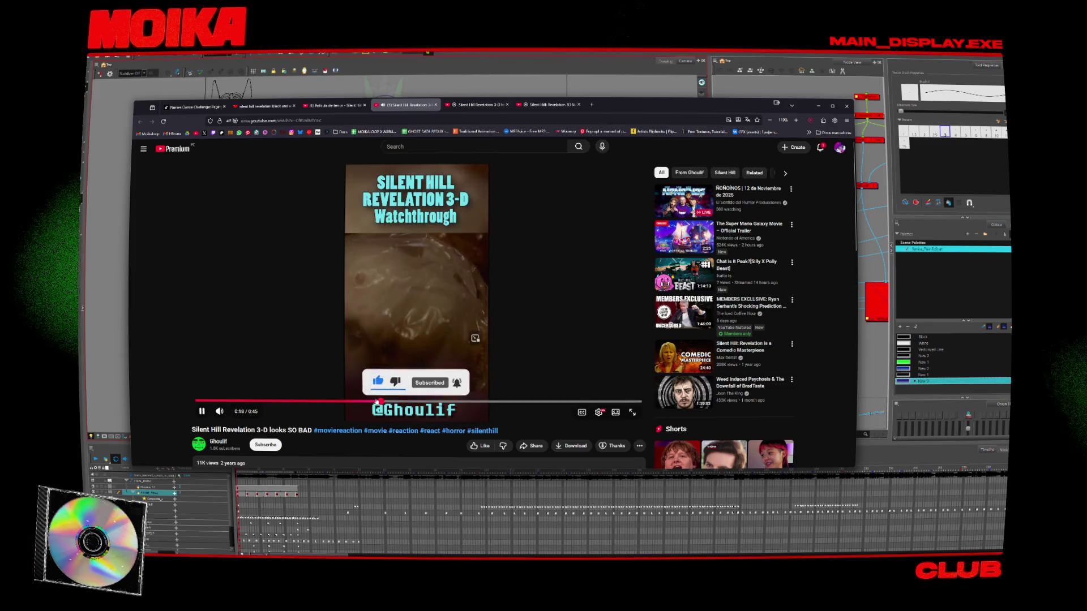
Scrub the Revelation 3-D short and replay it from 0:30, pausing at 0:31
{"action": "left_click_drag", "start_coordinate": [435, 403], "coordinate": [539, 404]}
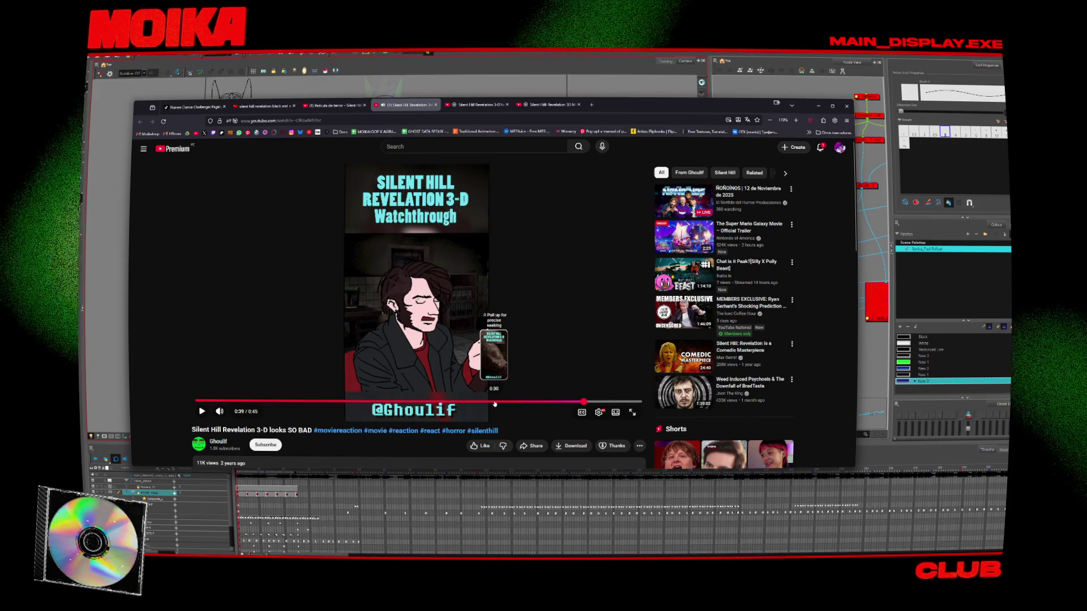
{"action": "left_click", "coordinate": [495, 402]}
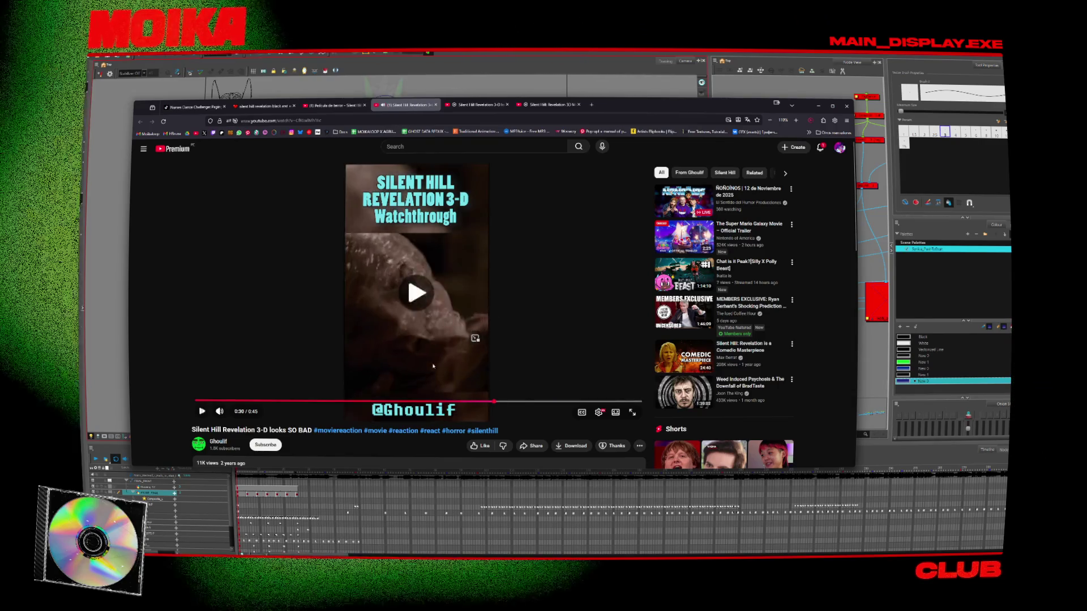
{"action": "left_click", "coordinate": [338, 344]}
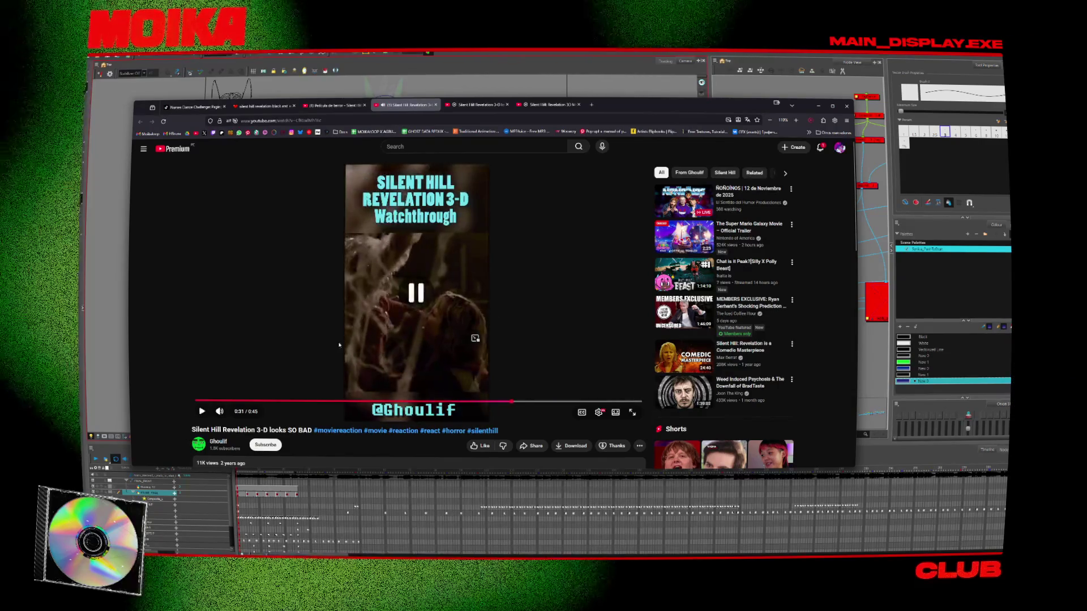
{"action": "left_click", "coordinate": [338, 345]}
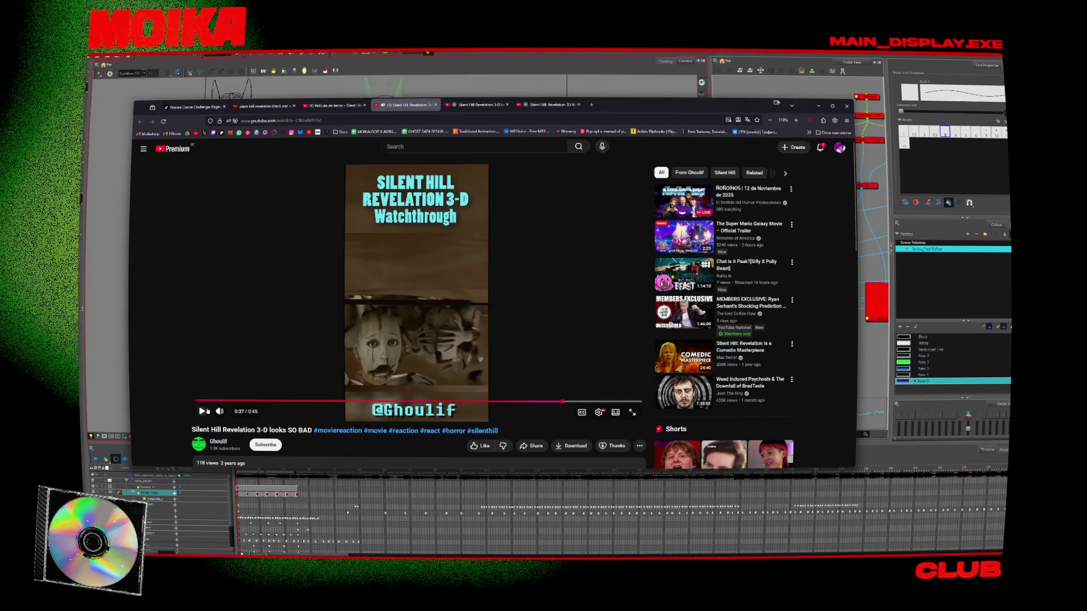
{"action": "left_click", "coordinate": [203, 411]}
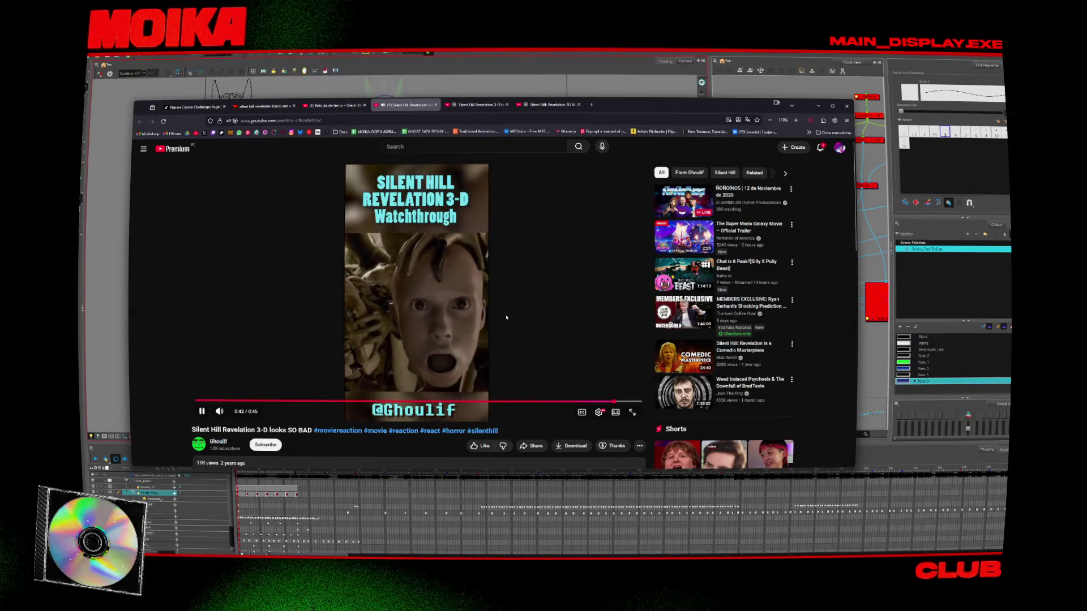
Pause the short at 0:42, resume, then minimize the browser to return to Harmony
{"action": "left_click", "coordinate": [389, 307]}
{"action": "scroll", "coordinate": [417, 280], "scroll_direction": "down", "scroll_amount": 2}
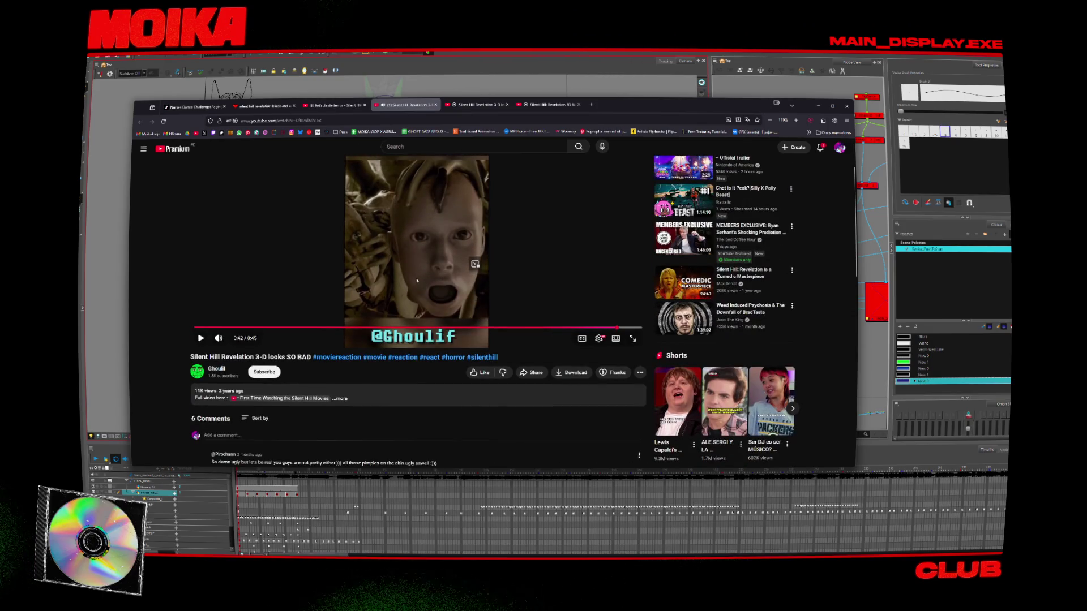
{"action": "scroll", "coordinate": [416, 280], "scroll_direction": "up", "scroll_amount": 2}
{"action": "left_click", "coordinate": [417, 280]}
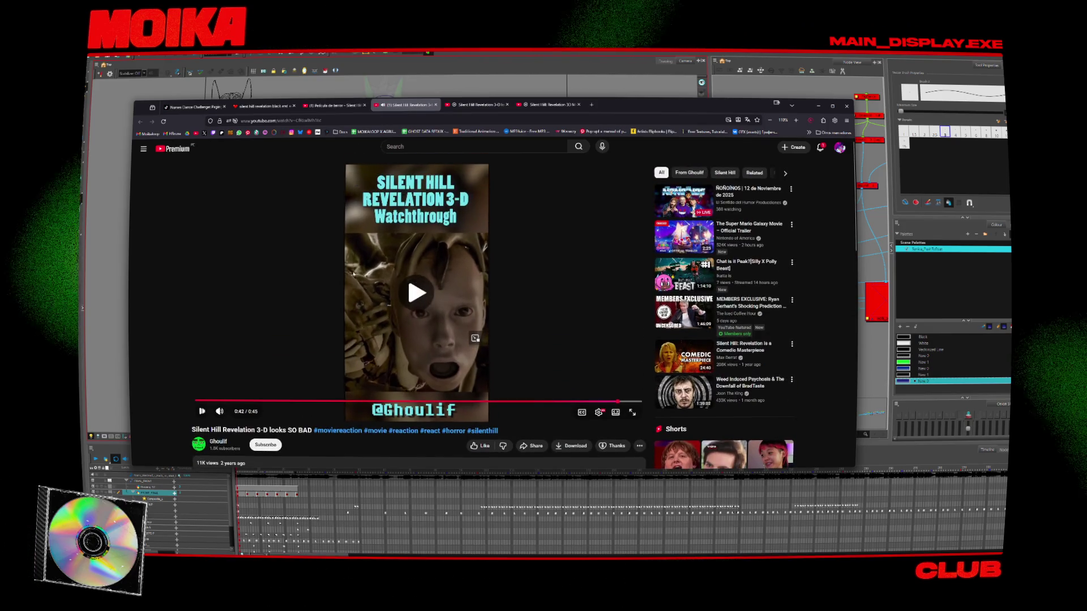
{"action": "key", "text": "super+Down"}
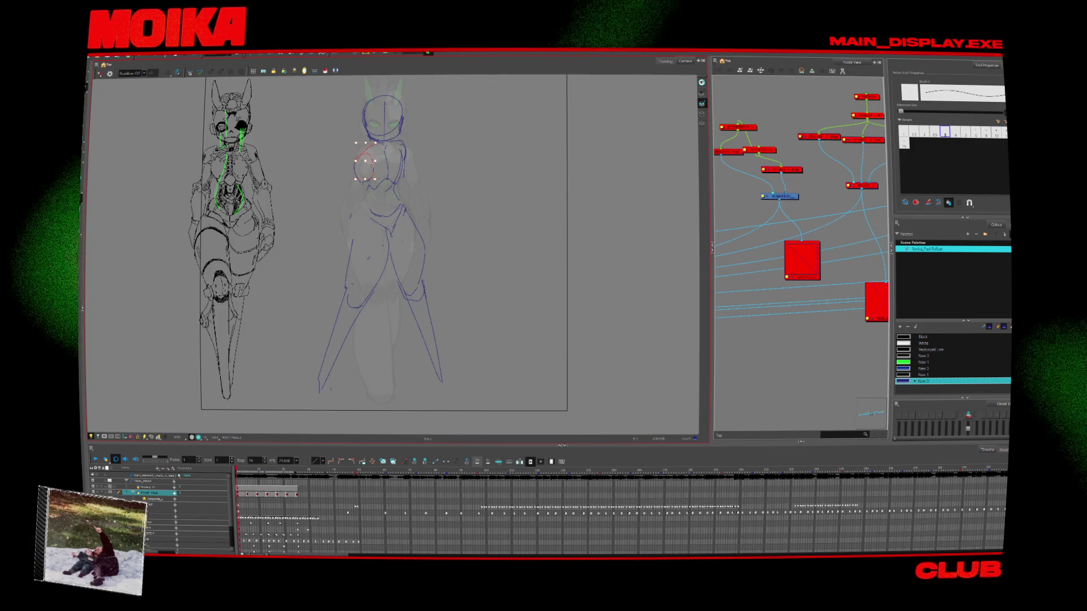
Select and release the chest and head strokes, then draw new blue neck and chest strokes
{"action": "left_click", "coordinate": [360, 154]}
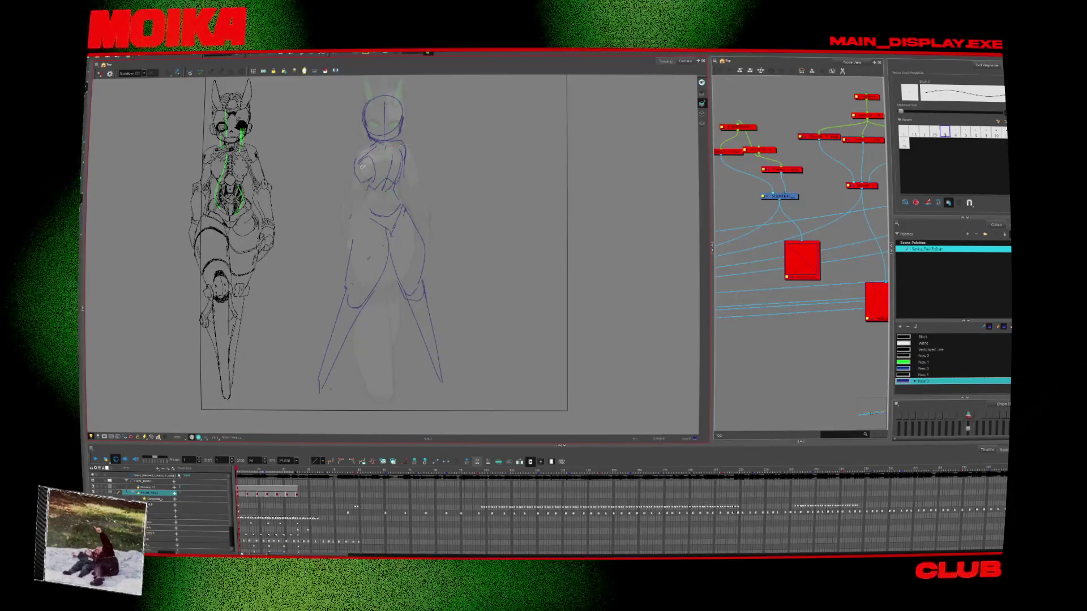
{"action": "left_click", "coordinate": [404, 114]}
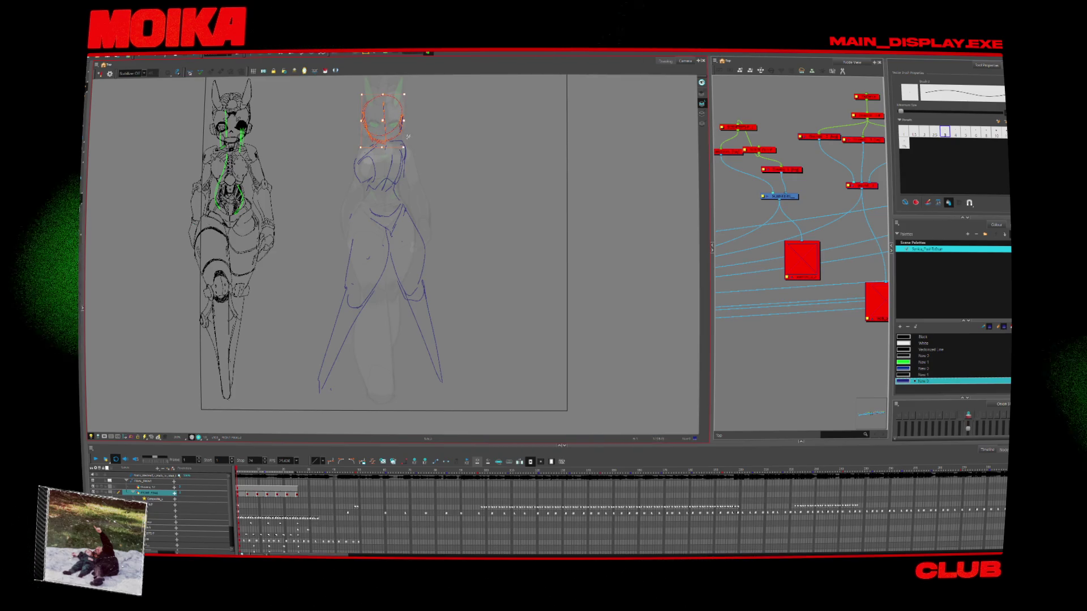
{"action": "left_click", "coordinate": [386, 130]}
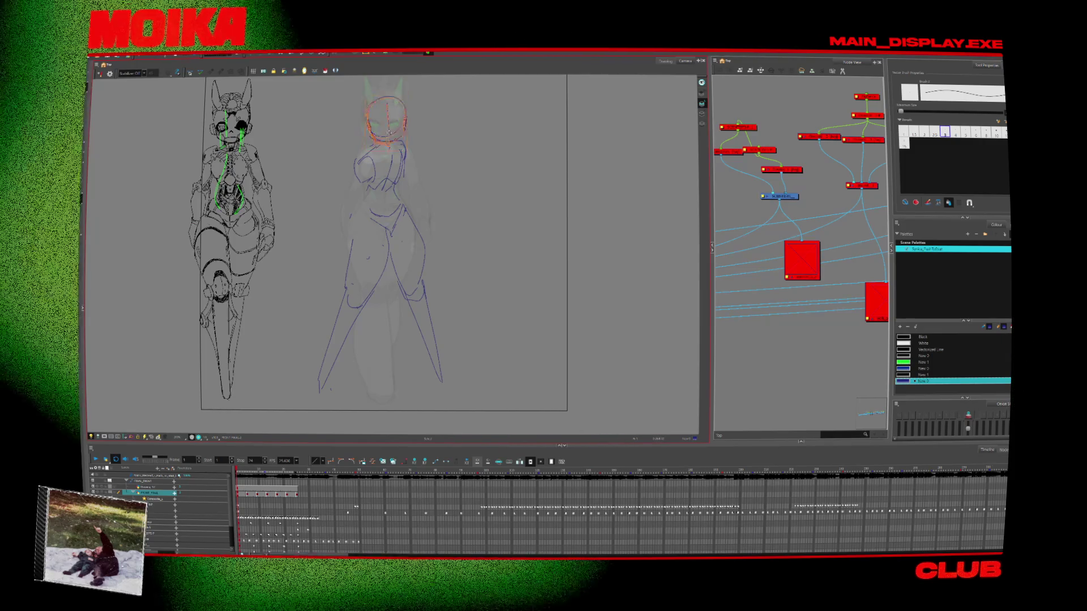
{"action": "key", "text": "Escape"}
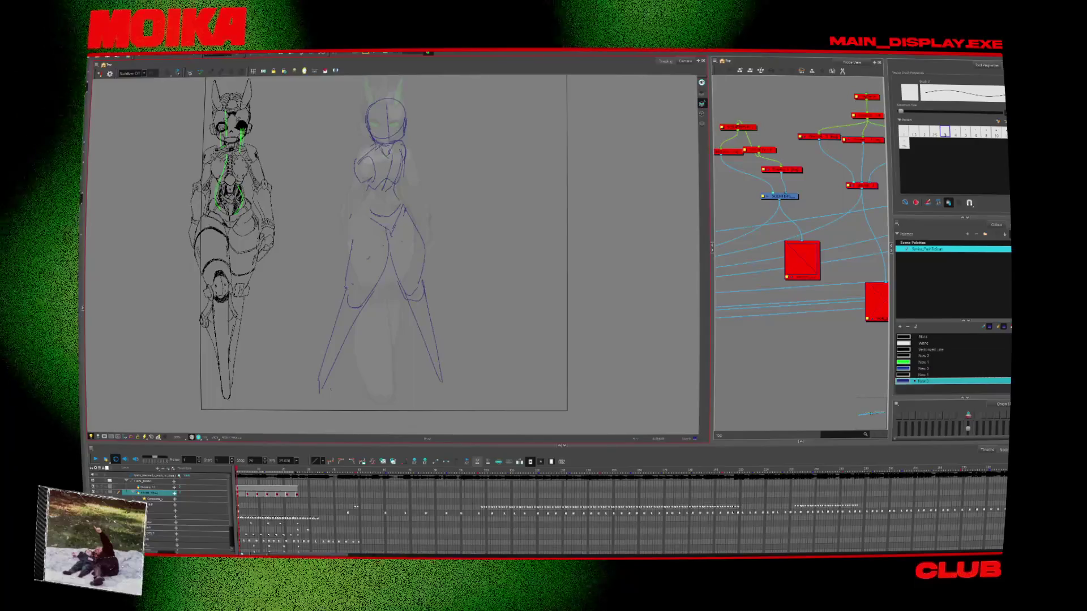
{"action": "left_click_drag", "start_coordinate": [403, 143], "coordinate": [386, 188]}
{"action": "left_click_drag", "start_coordinate": [371, 149], "coordinate": [355, 168]}
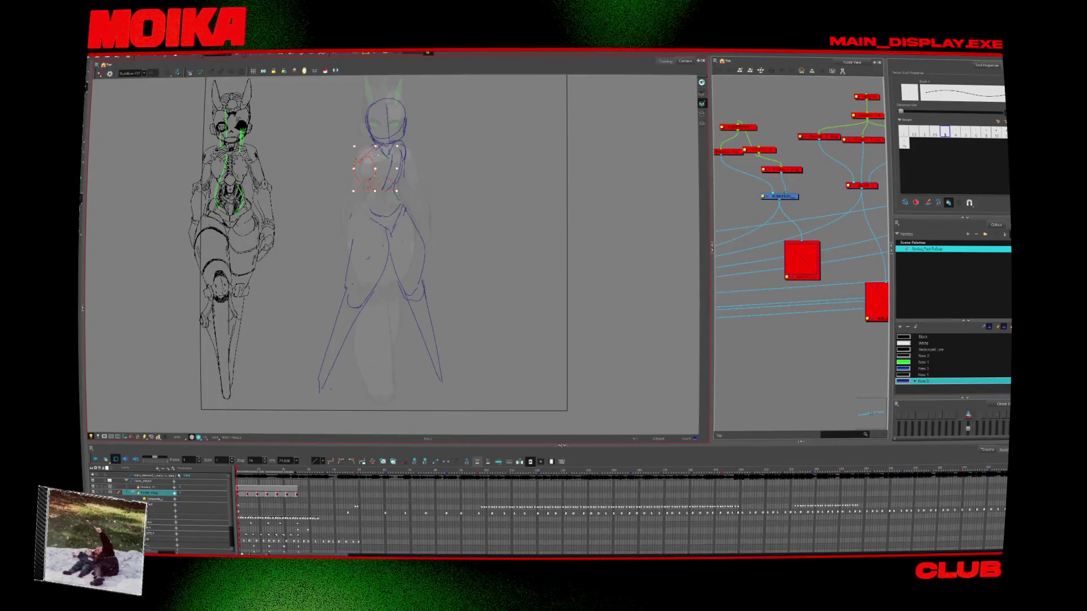